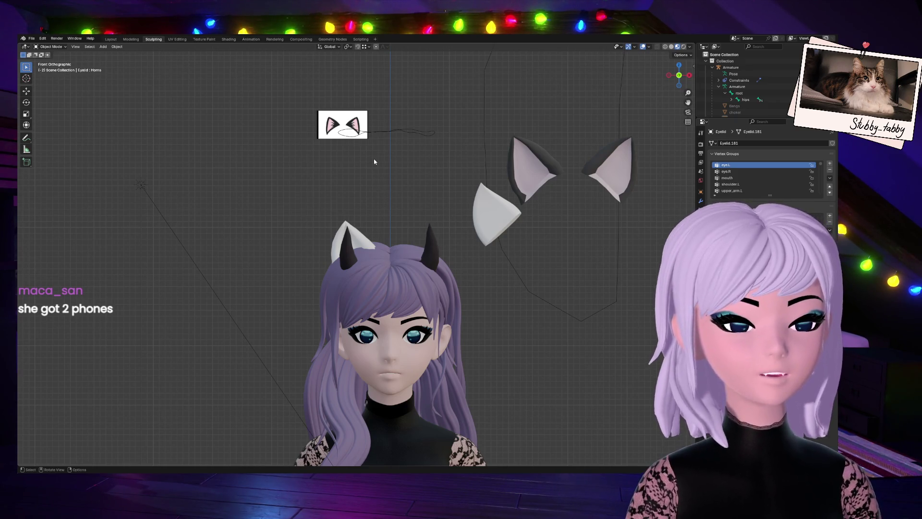
Select the left white cat ear mesh (NurbsPath.001) on the avatar's head.
{"action": "left_click", "coordinate": [363, 243]}
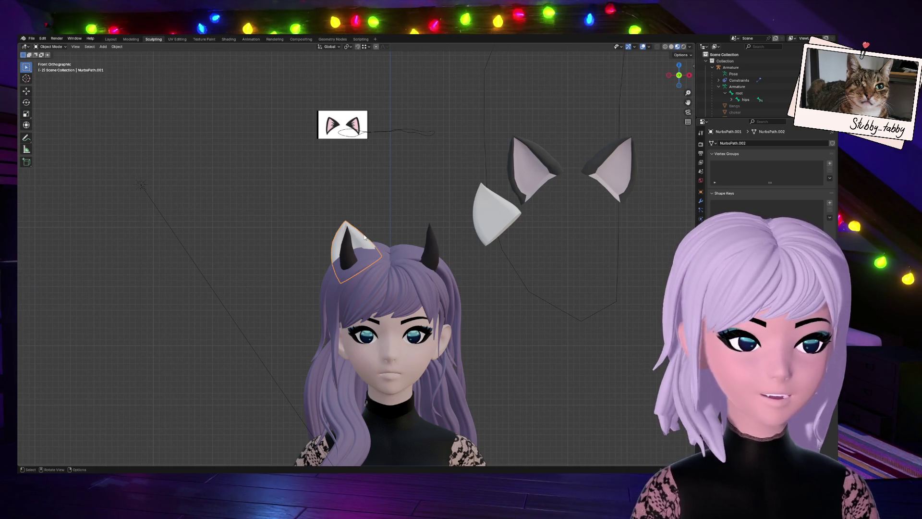
Enter Edit Mode on the ear and select its tip vertex, centring the view on it.
{"action": "scroll", "coordinate": [365, 238], "scroll_direction": "up", "scroll_amount": 8}
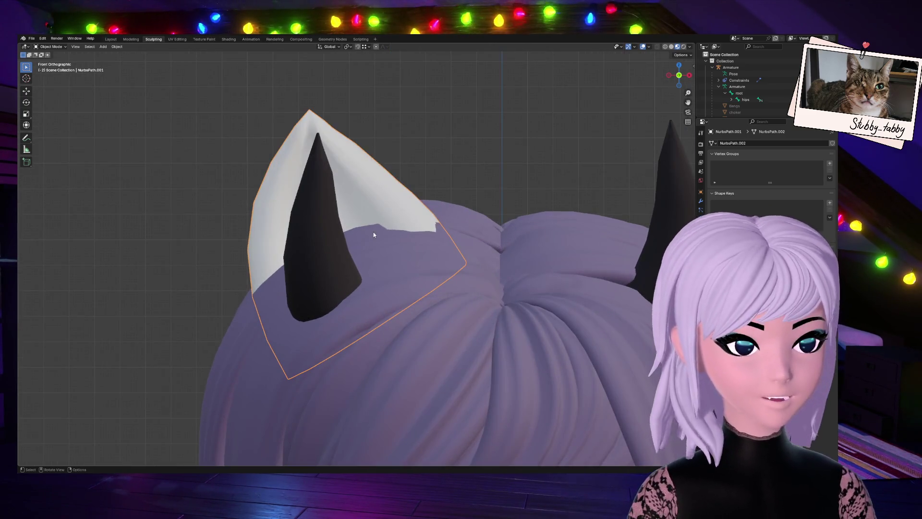
{"action": "scroll", "coordinate": [373, 236], "scroll_direction": "down", "scroll_amount": 12}
{"action": "scroll", "coordinate": [377, 246], "scroll_direction": "up", "scroll_amount": 6}
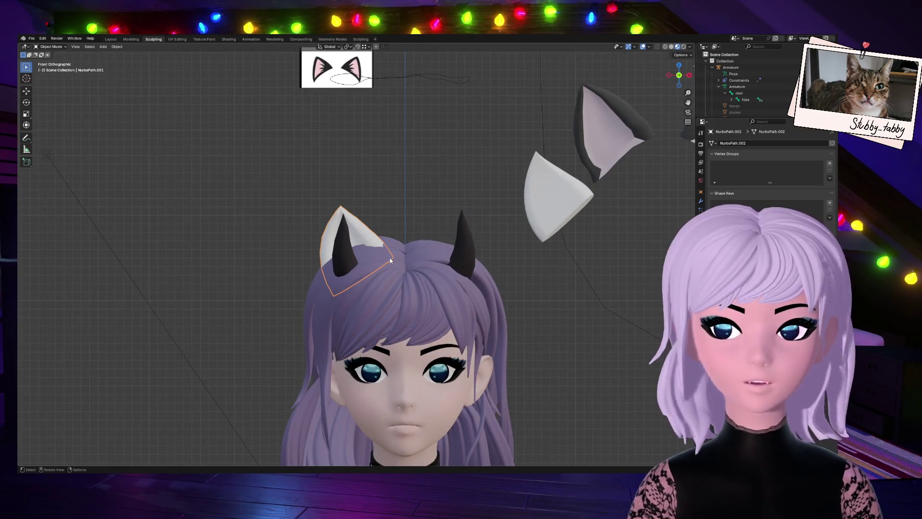
{"action": "key", "text": "Tab"}
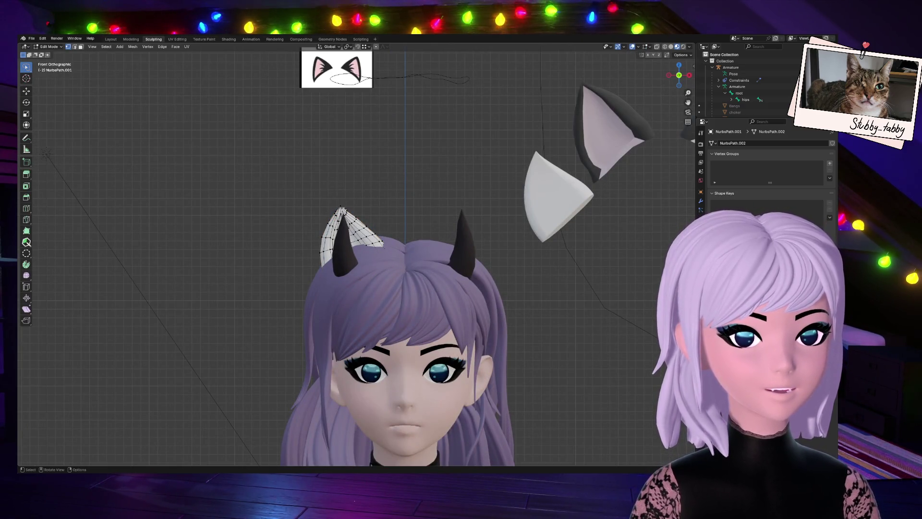
{"action": "scroll", "coordinate": [343, 210], "scroll_direction": "up", "scroll_amount": 3}
{"action": "left_click", "coordinate": [329, 172]}
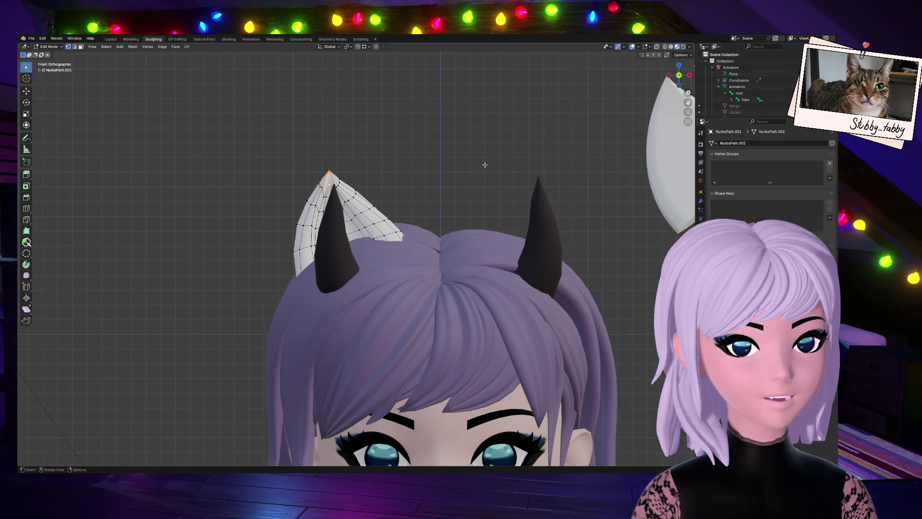
{"action": "mouse_move", "coordinate": [679, 75]}
{"action": "left_mouse_down"}
{"action": "mouse_move", "coordinate": [663, 91]}
{"action": "mouse_move", "coordinate": [629, 91]}
{"action": "mouse_move", "coordinate": [430, 162]}
{"action": "left_mouse_up"}
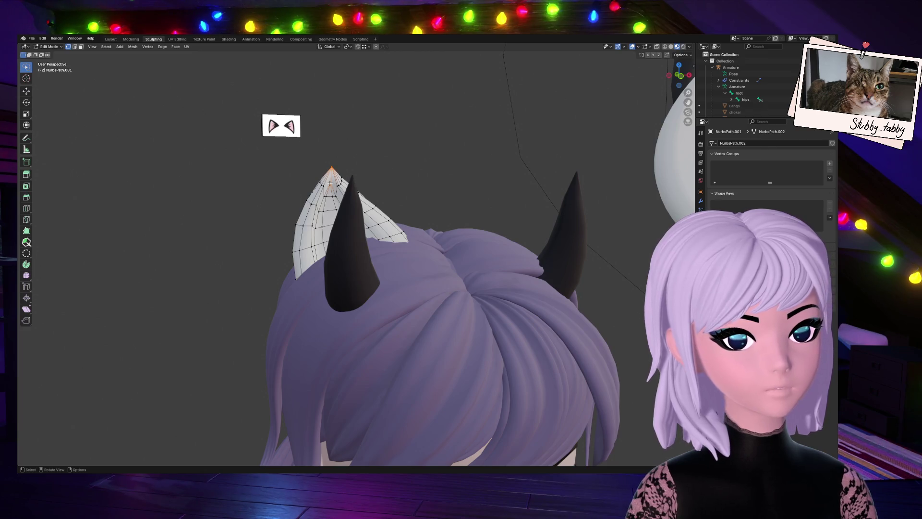
{"action": "key", "text": "KP_Decimal"}
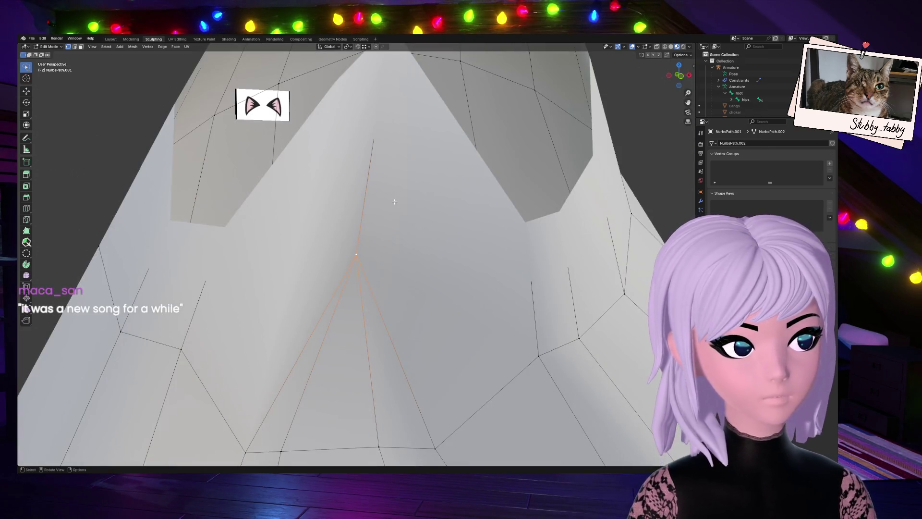
{"action": "scroll", "coordinate": [394, 201], "scroll_direction": "down", "scroll_amount": 10}
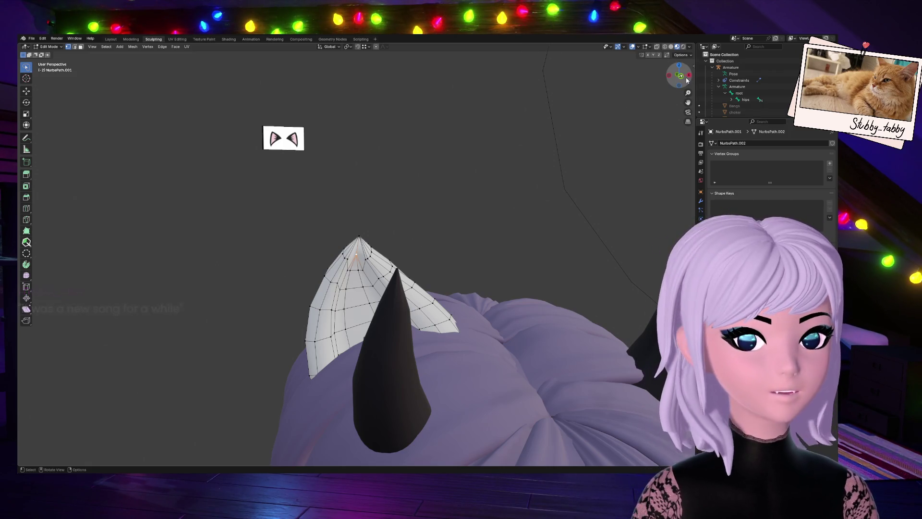
{"action": "left_click_drag", "start_coordinate": [685, 80], "coordinate": [683, 80]}
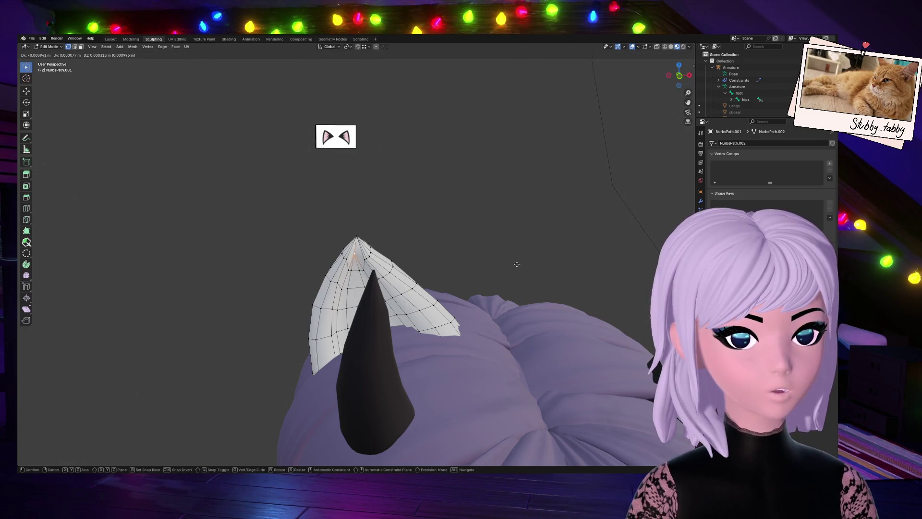
Nudge the ear-tip vertex about -0.0012 m, deselect, and view the ear from behind.
{"action": "key", "text": "g"}
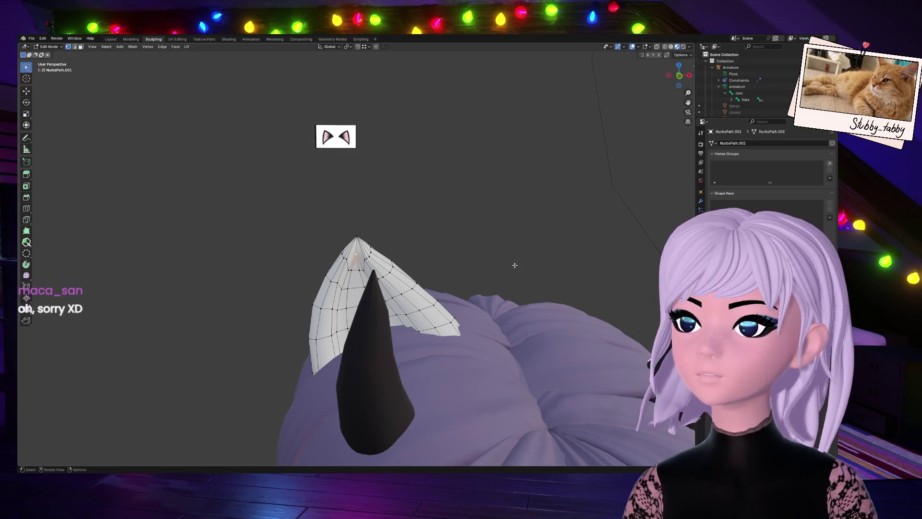
{"action": "left_click", "coordinate": [512, 265]}
{"action": "left_click", "coordinate": [469, 223]}
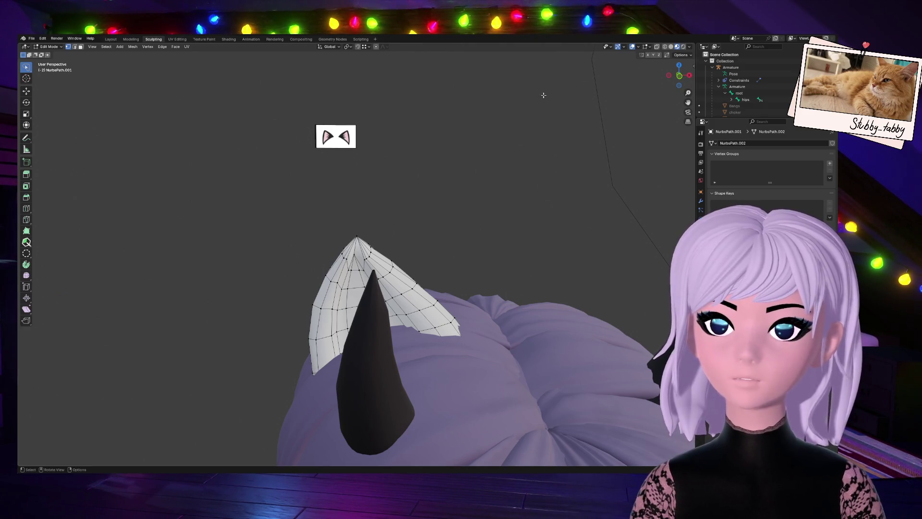
{"action": "left_click", "coordinate": [679, 76]}
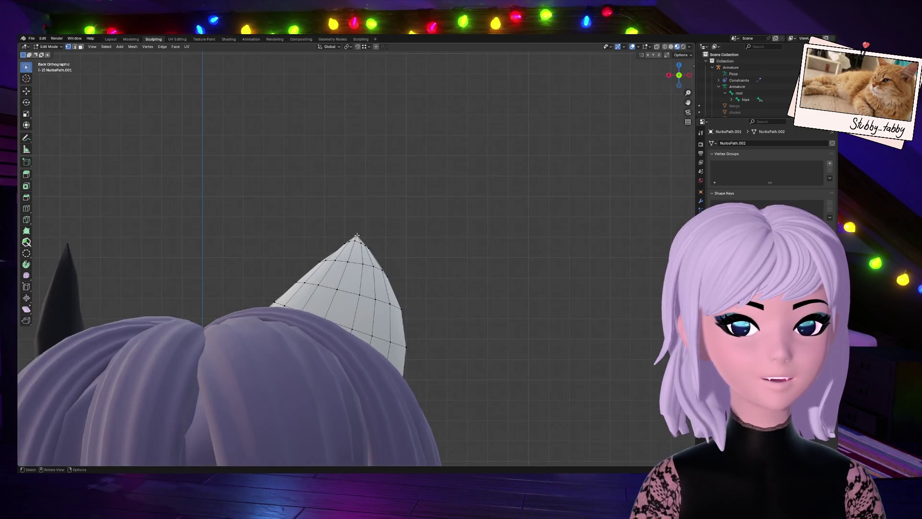
Move the ear's tip vertex to a new position from the front view.
{"action": "left_click", "coordinate": [680, 75]}
{"action": "scroll", "coordinate": [420, 239], "scroll_direction": "up", "scroll_amount": 3}
{"action": "key", "text": "g"}
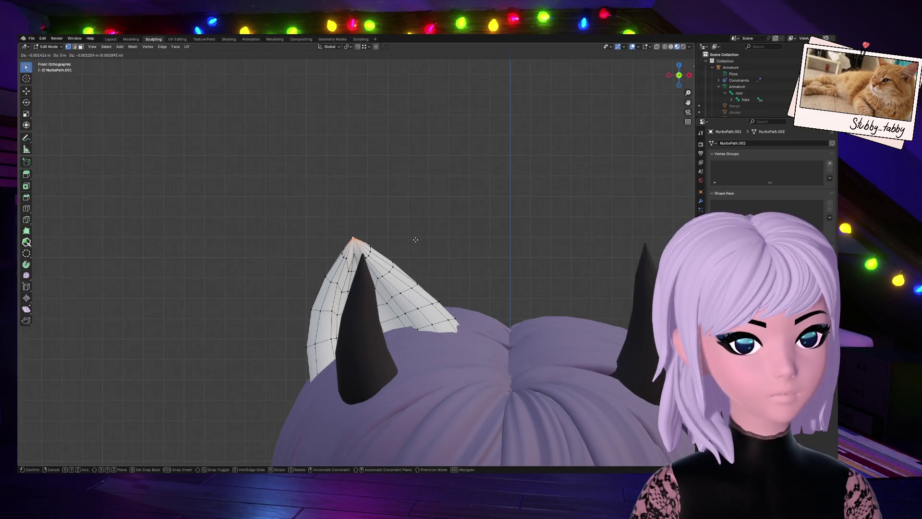
{"action": "left_click", "coordinate": [417, 240]}
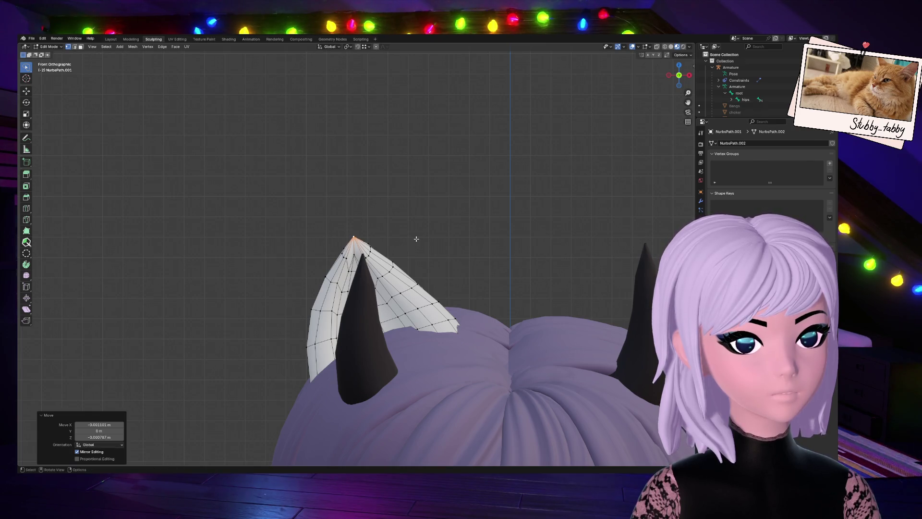
{"action": "left_click", "coordinate": [417, 241]}
Vertex-slide two vertices near the ear tip along their edges.
{"action": "scroll", "coordinate": [364, 284], "scroll_direction": "up", "scroll_amount": 4}
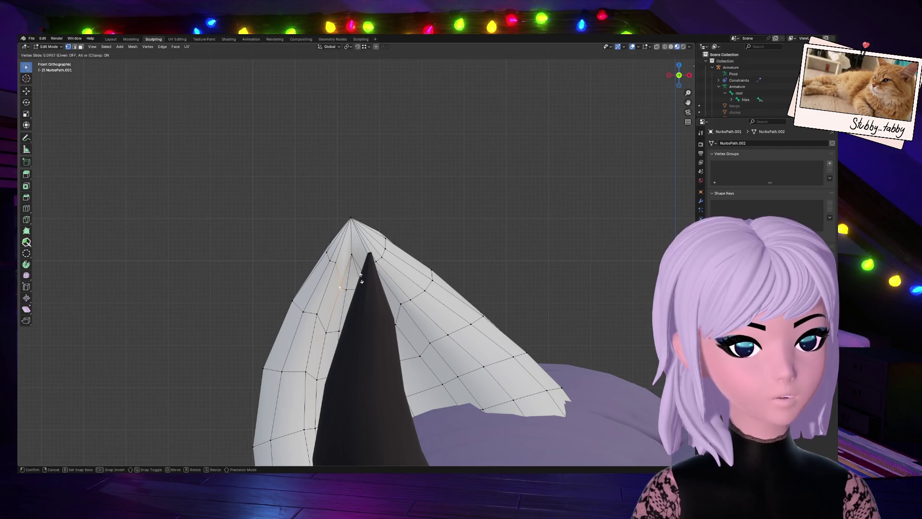
{"action": "left_click", "coordinate": [331, 262], "text": "shift"}
{"action": "key", "text": "shift+v"}
{"action": "left_click", "coordinate": [335, 270]}
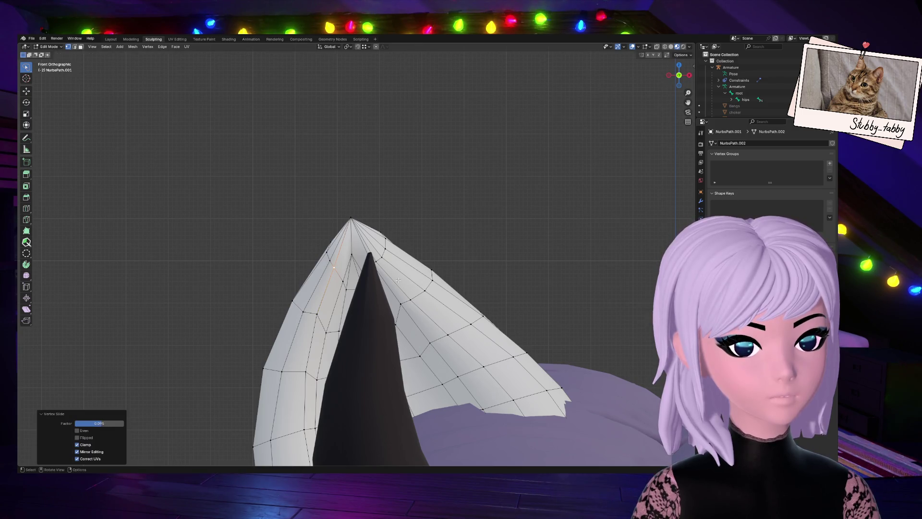
{"action": "left_click_drag", "start_coordinate": [678, 75], "coordinate": [644, 81]}
{"action": "left_click", "coordinate": [378, 263]}
{"action": "key", "text": "shift+v"}
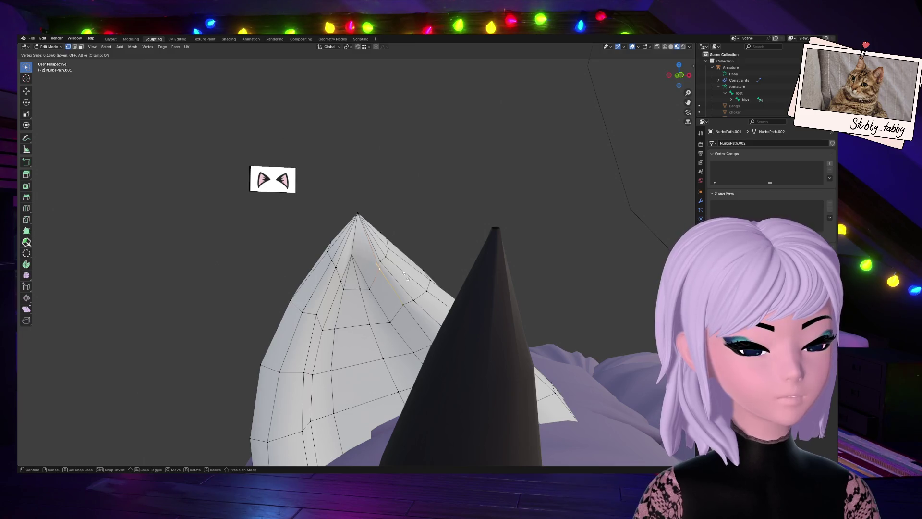
{"action": "left_click", "coordinate": [404, 276]}
Retry the last vertex slide several times, undoing each unwanted result.
{"action": "key", "text": "ctrl+z"}
{"action": "key", "text": "shift+v"}
{"action": "left_click", "coordinate": [388, 269]}
{"action": "key", "text": "ctrl+z"}
{"action": "key", "text": "shift+v"}
{"action": "left_click", "coordinate": [388, 257]}
{"action": "key", "text": "ctrl+z"}
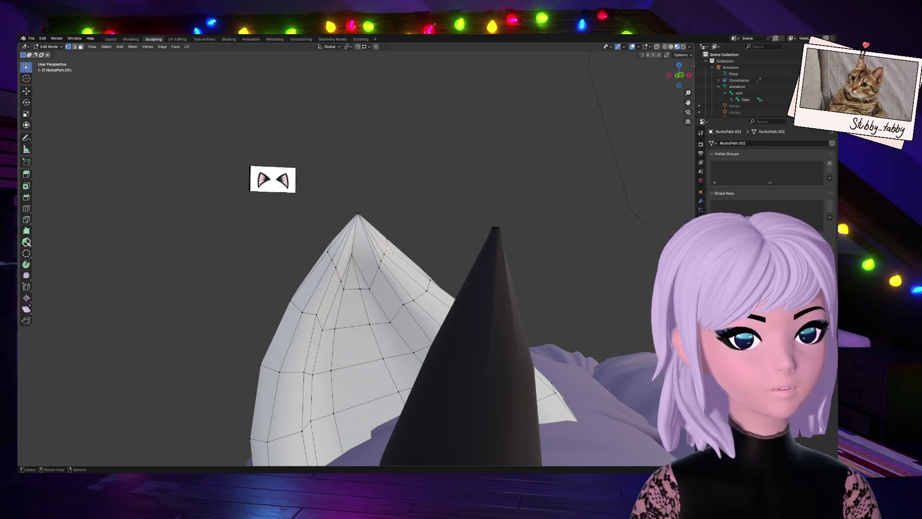
{"action": "key", "text": "shift+v"}
{"action": "left_click", "coordinate": [387, 249]}
{"action": "key", "text": "ctrl+z"}
{"action": "middle_click_drag", "start_coordinate": [387, 247], "coordinate": [428, 239]}
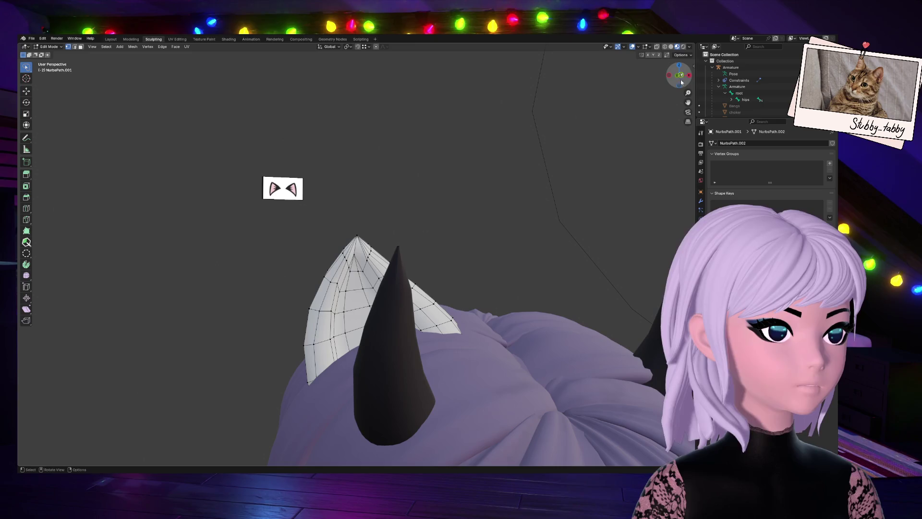
{"action": "left_click", "coordinate": [683, 76]}
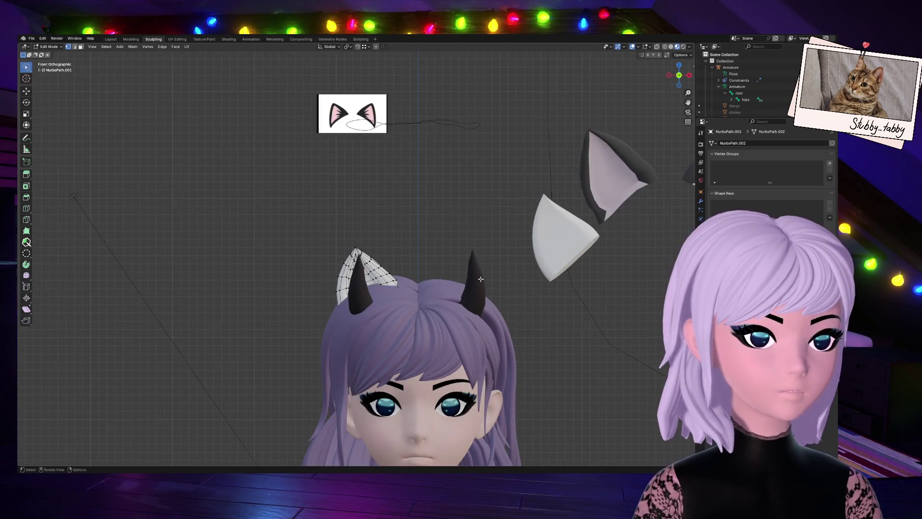
{"action": "key", "text": "Tab"}
{"action": "scroll", "coordinate": [481, 279], "scroll_direction": "down", "scroll_amount": 4}
{"action": "left_click", "coordinate": [515, 319]}
{"action": "left_click", "coordinate": [372, 264]}
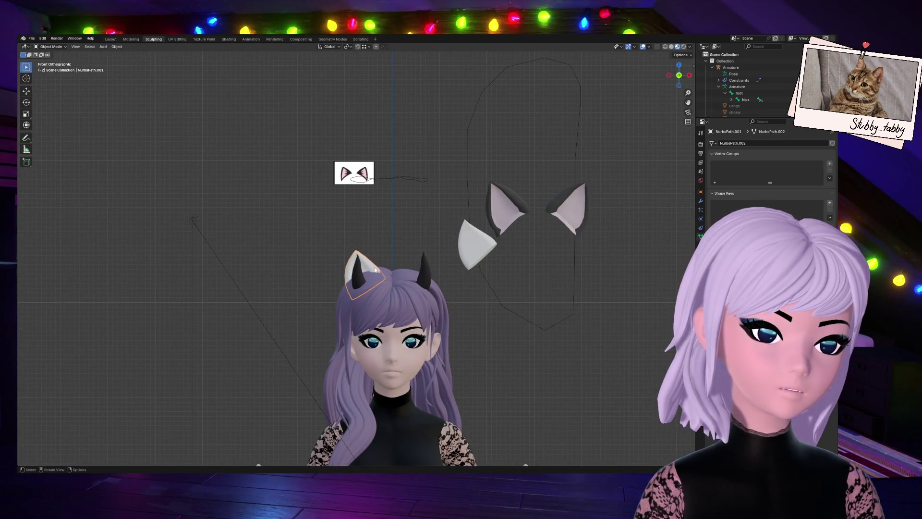
{"action": "left_click", "coordinate": [496, 380]}
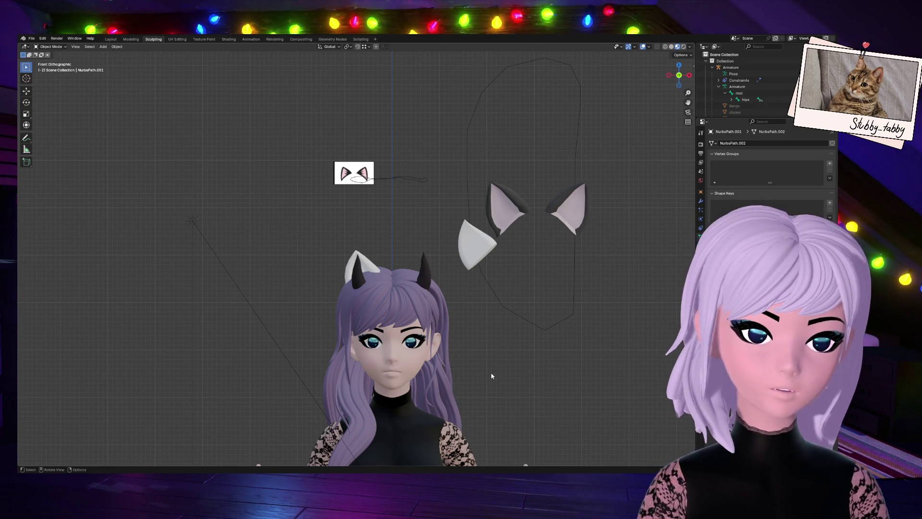
{"action": "scroll", "coordinate": [434, 306], "scroll_direction": "up", "scroll_amount": 3}
{"action": "left_click", "coordinate": [377, 276]}
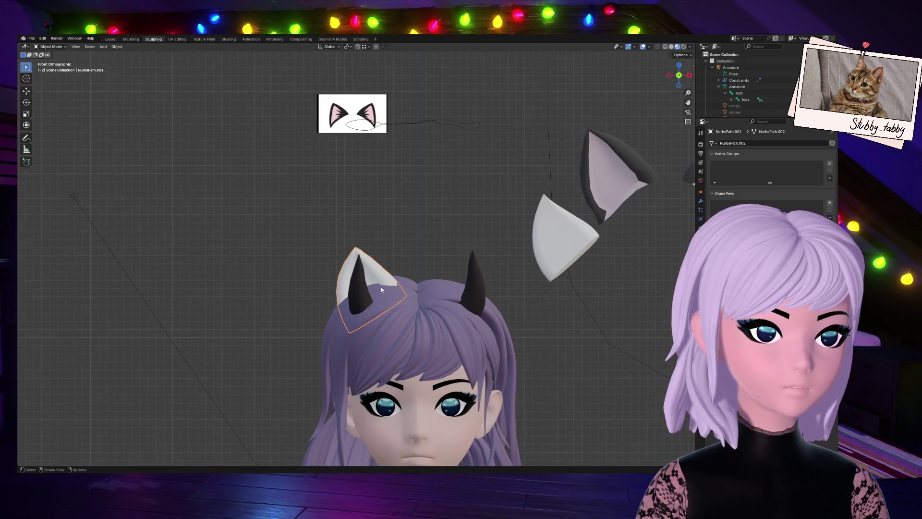
{"action": "scroll", "coordinate": [523, 271], "scroll_direction": "up", "scroll_amount": 6}
{"action": "key", "text": "Tab"}
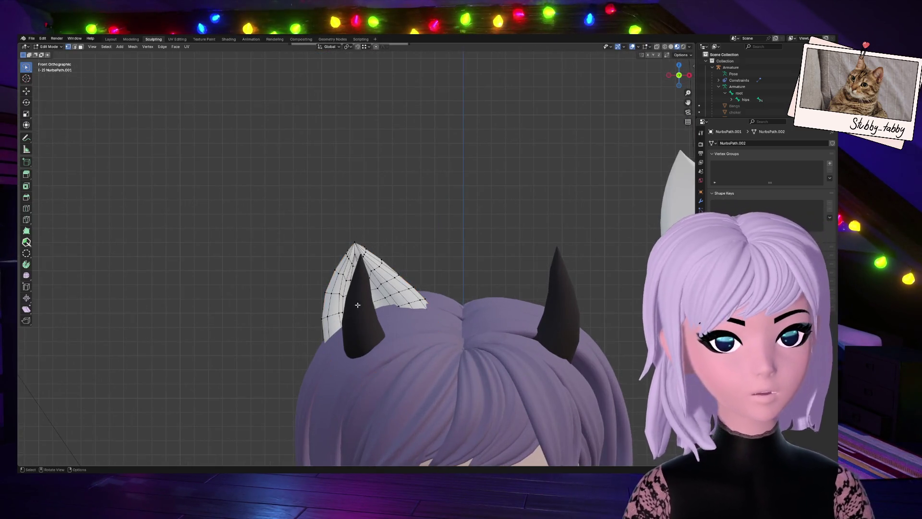
Select a vertical loop of faces on the ear and grow the selection by one ring.
{"action": "mouse_move", "coordinate": [675, 93]}
{"action": "middle_mouse_down"}
{"action": "mouse_move", "coordinate": [432, 192]}
{"action": "mouse_move", "coordinate": [193, 273]}
{"action": "middle_mouse_up"}
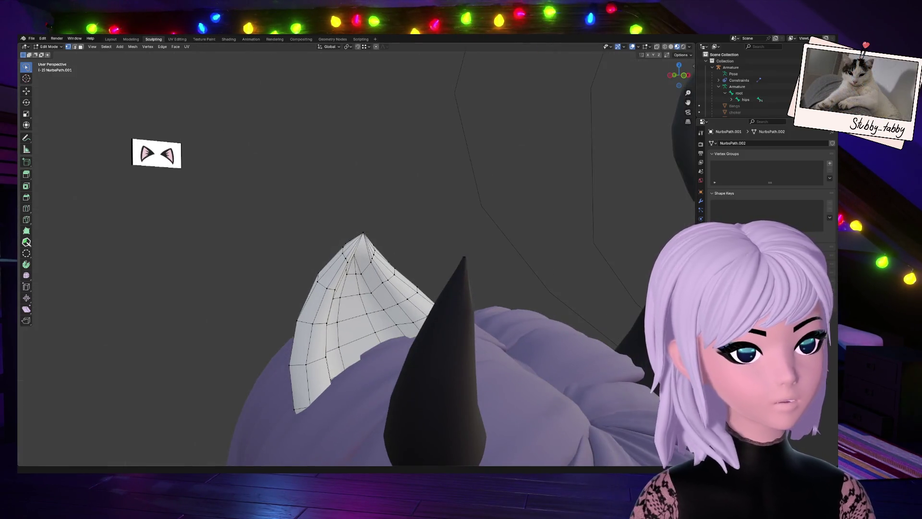
{"action": "left_click", "coordinate": [355, 331], "text": "alt"}
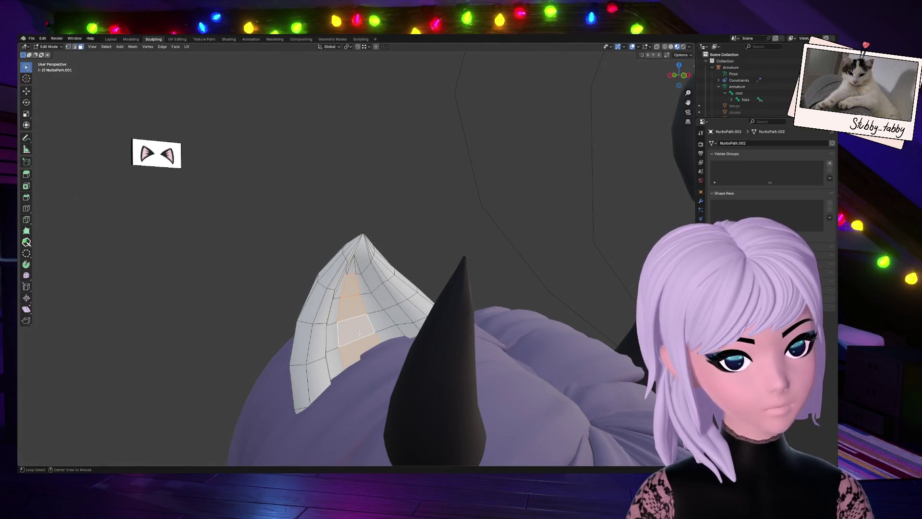
{"action": "key", "text": "ctrl+KP_Add"}
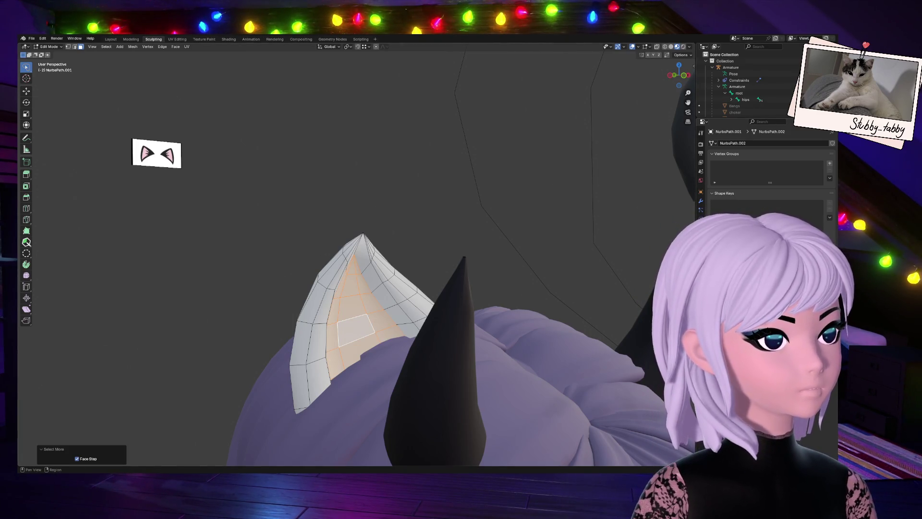
Add a second material slot (Material.015) and invert the selection to the outer ear faces.
{"action": "left_click", "coordinate": [700, 246]}
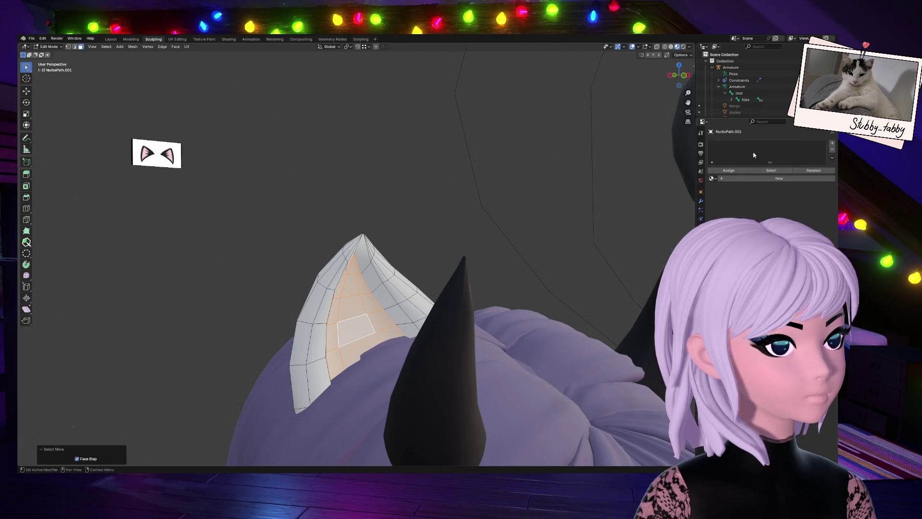
{"action": "left_click", "coordinate": [832, 144]}
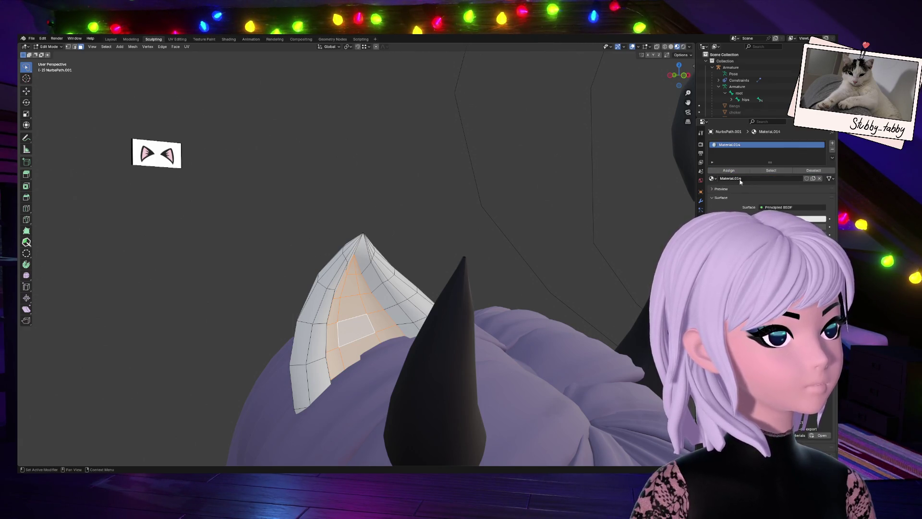
{"action": "left_click", "coordinate": [833, 144]}
{"action": "key", "text": "ctrl+i"}
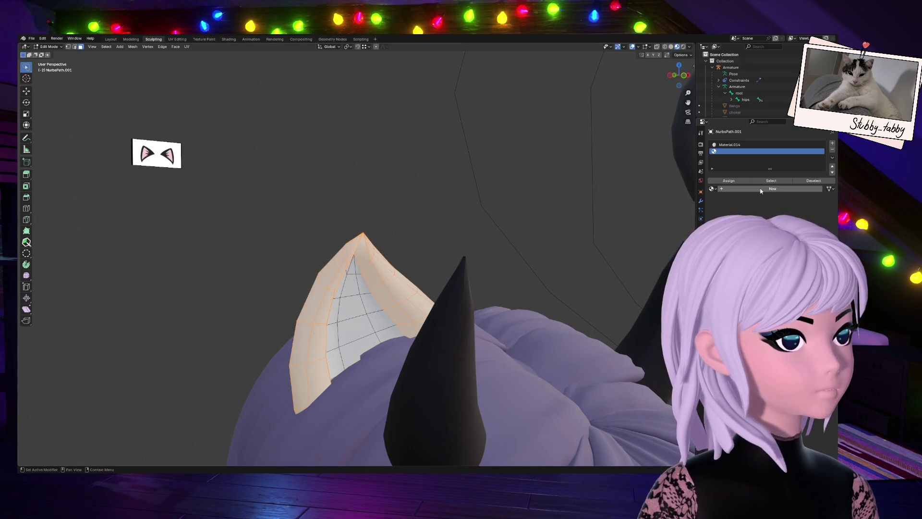
{"action": "left_click", "coordinate": [773, 188]}
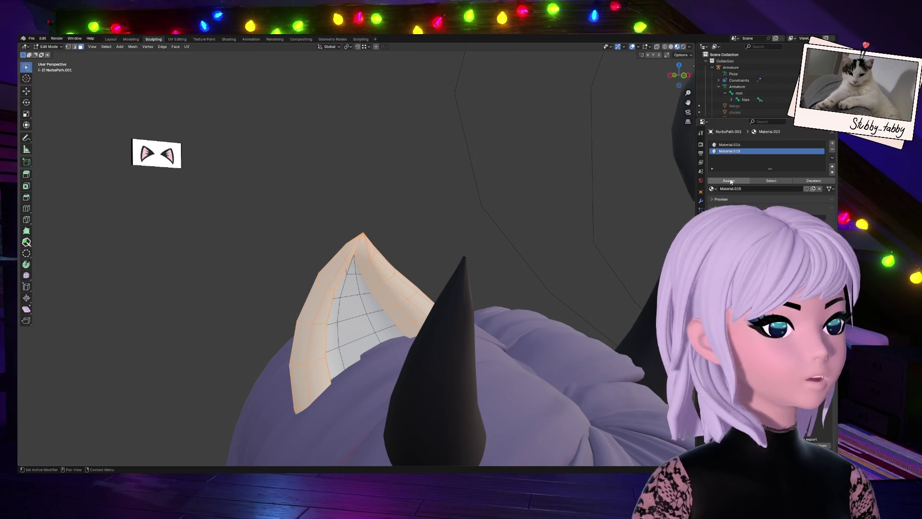
Rename Material.014 to InnerEar_Cat and Material.015 to OuterEar_Cat.
{"action": "left_click", "coordinate": [721, 146]}
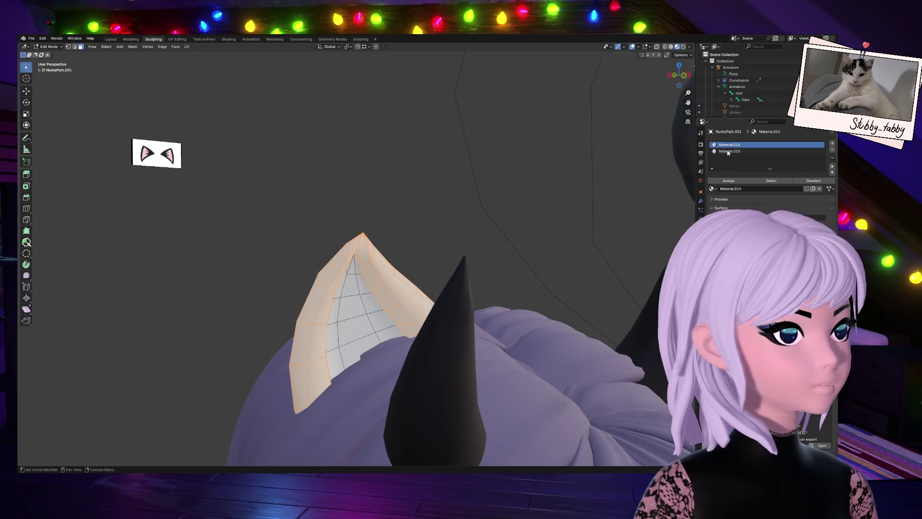
{"action": "double_click", "coordinate": [721, 146]}
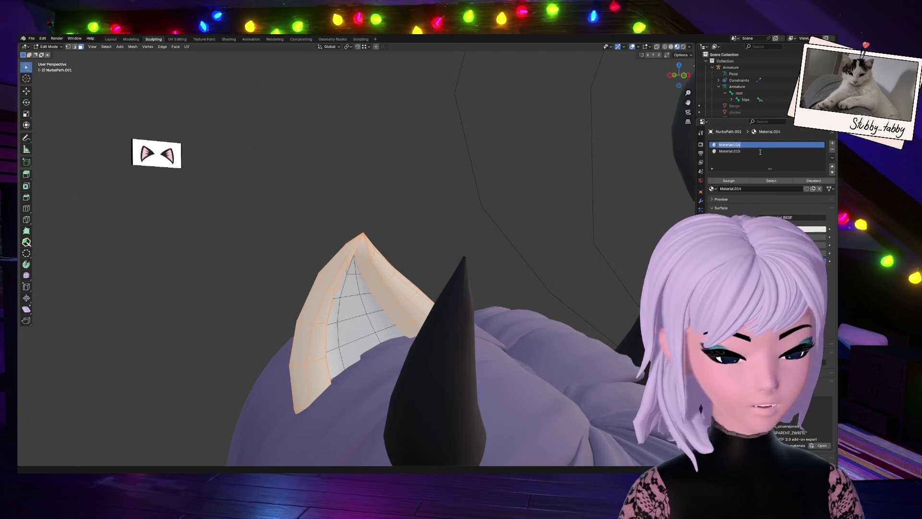
{"action": "type", "text": "InnerEar_cat"}
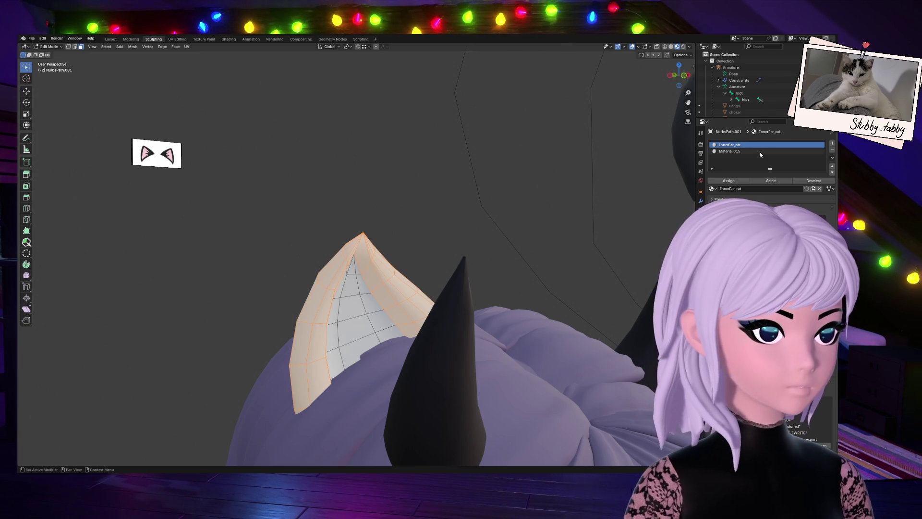
{"action": "left_click", "coordinate": [759, 152]}
{"action": "type", "text": "OuterEarCat"}
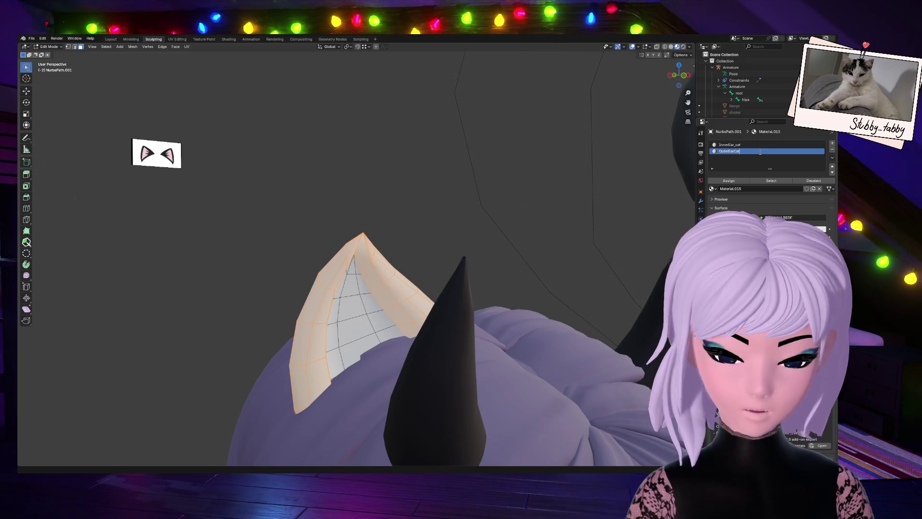
{"action": "key", "text": "Return"}
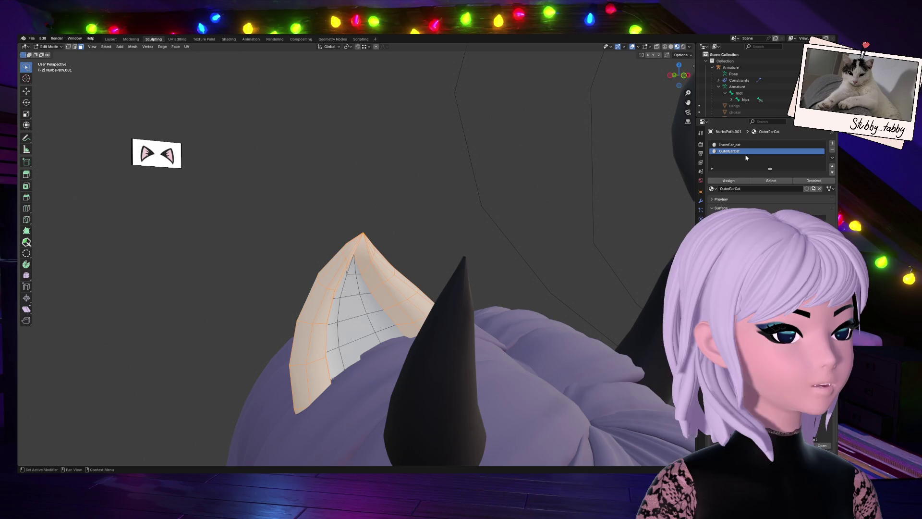
{"action": "double_click", "coordinate": [737, 154]}
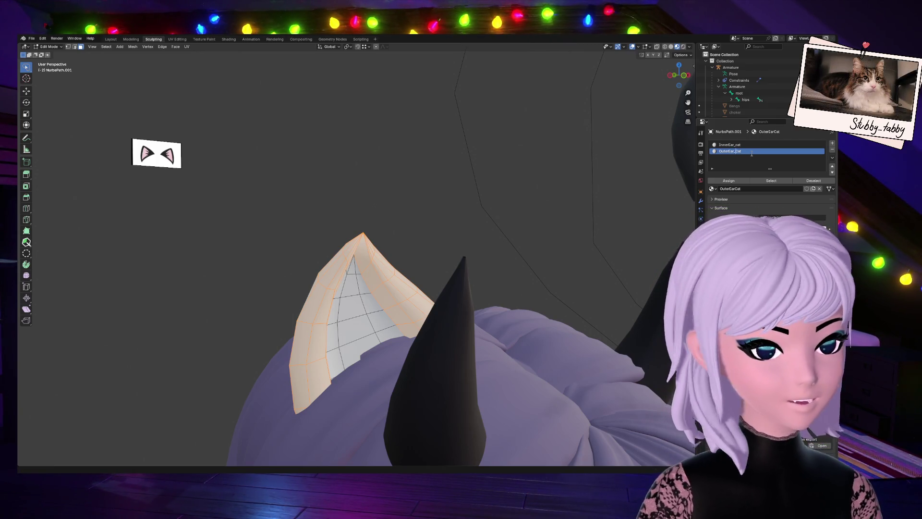
{"action": "type", "text": "5"}
{"action": "key", "text": "Return"}
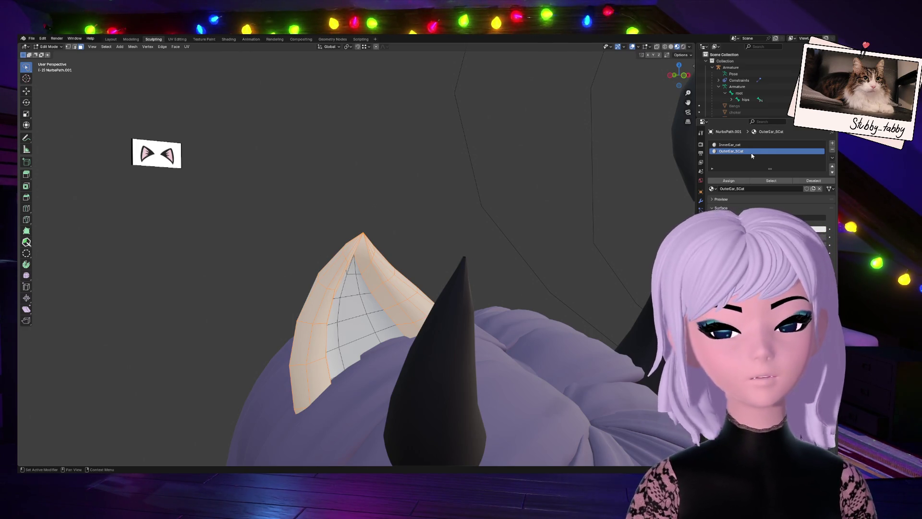
{"action": "double_click", "coordinate": [744, 152]}
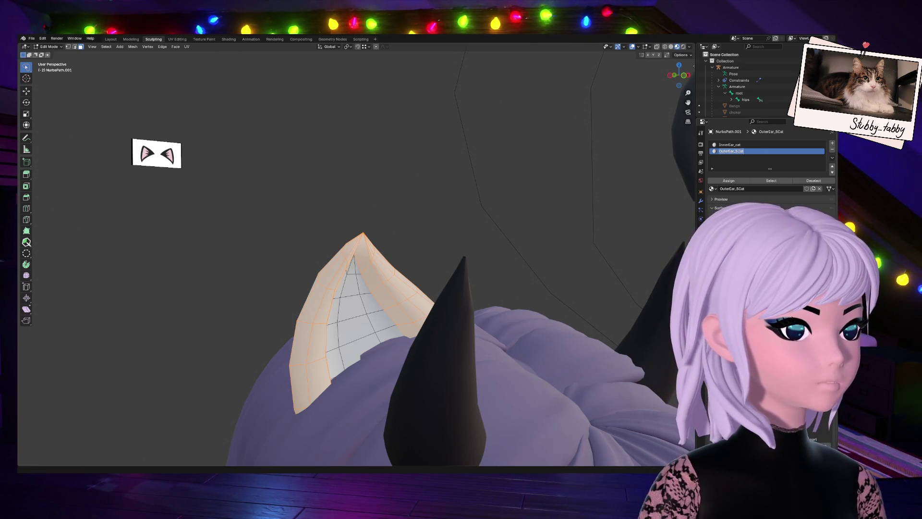
{"action": "left_click", "coordinate": [737, 144]}
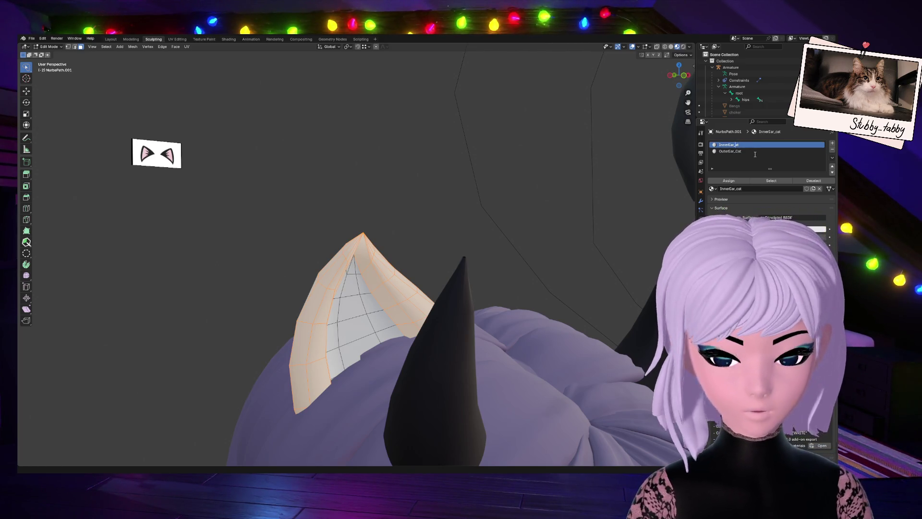
{"action": "type", "text": "C"}
{"action": "key", "text": "Return"}
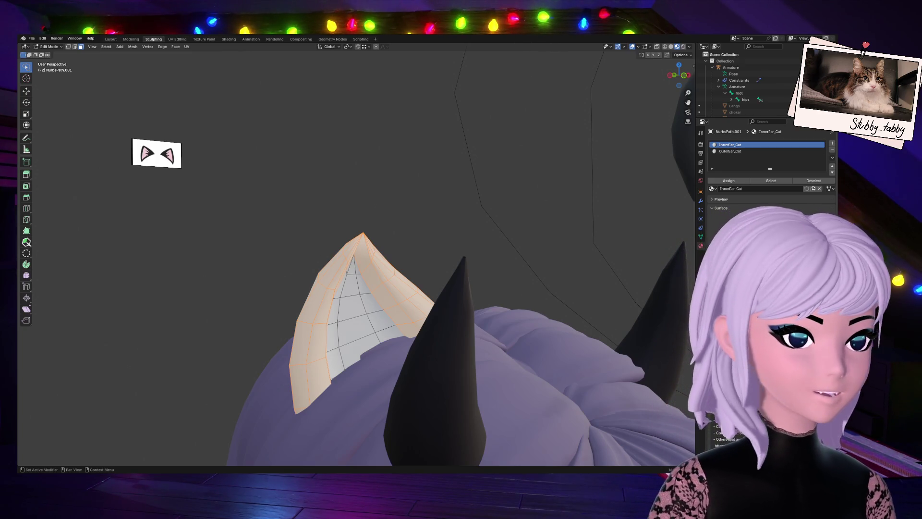
Set the InnerEar_Cat Base Color to pink.
{"action": "left_click", "coordinate": [797, 223]}
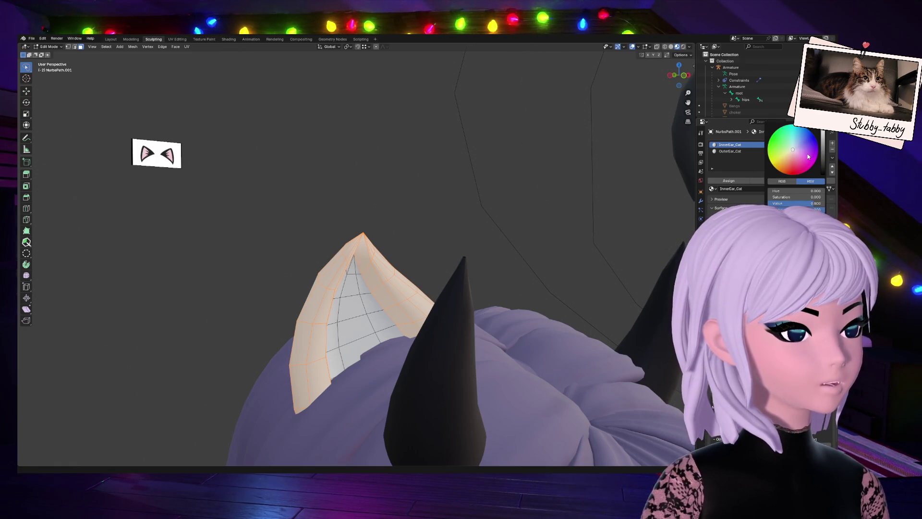
{"action": "left_click_drag", "start_coordinate": [799, 160], "coordinate": [796, 157]}
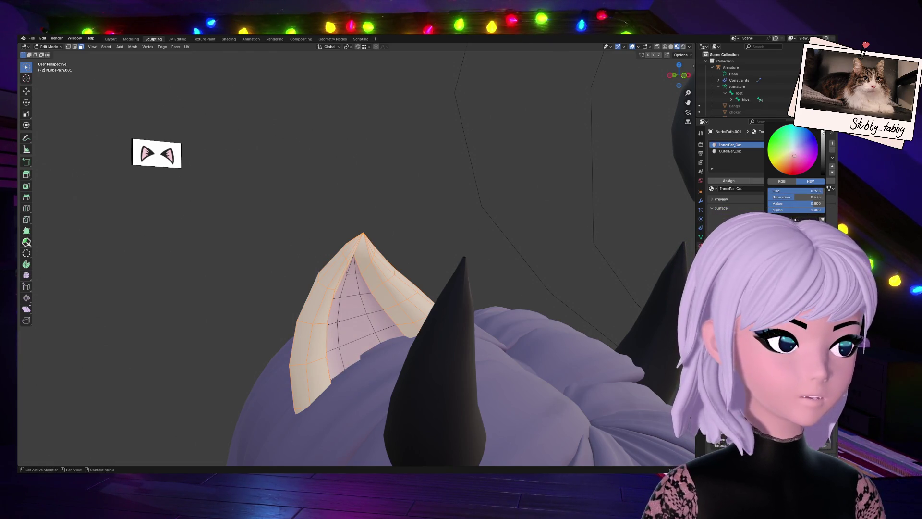
{"action": "left_click", "coordinate": [448, 166]}
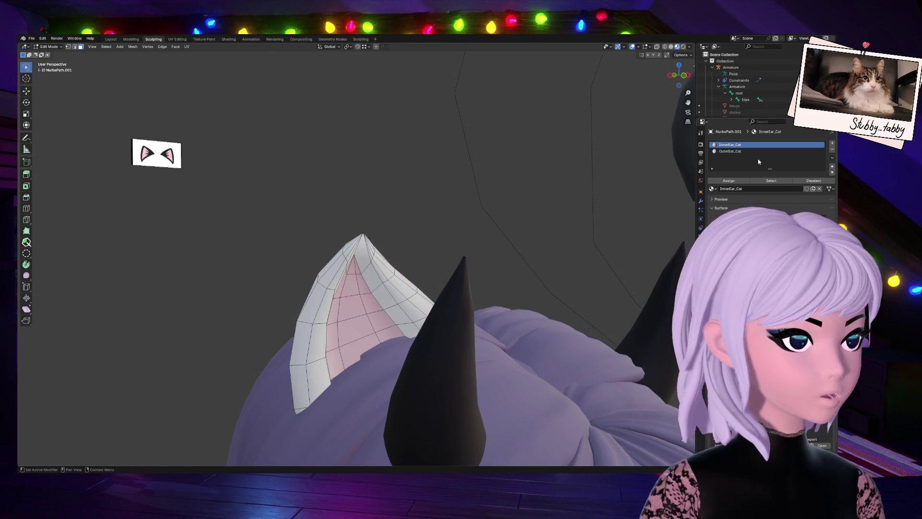
Darken the OuterEar_Cat Base Color to a dark grey with Value 0.069.
{"action": "left_click", "coordinate": [736, 152]}
{"action": "left_click", "coordinate": [792, 220]}
{"action": "left_click_drag", "start_coordinate": [823, 148], "coordinate": [824, 163]}
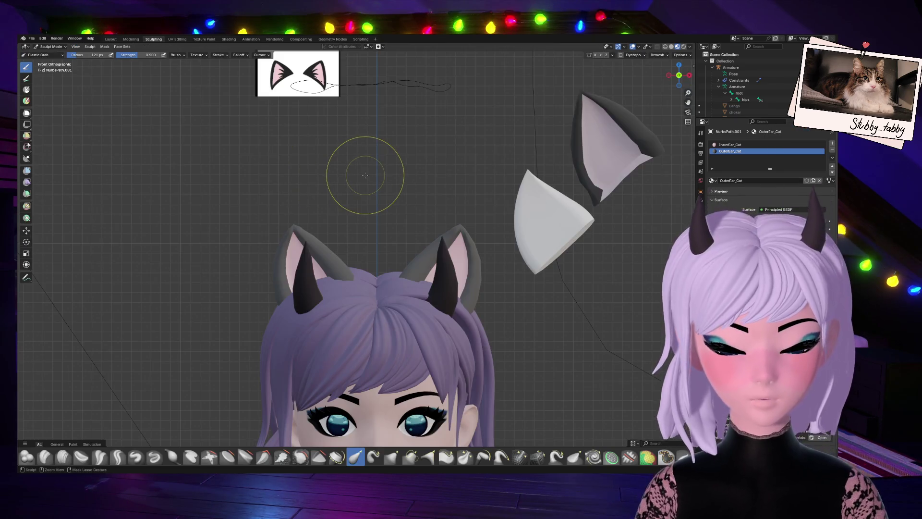
Pull both ears into shape with mirrored Elastic Snake Hook strokes.
{"action": "scroll", "coordinate": [296, 250], "scroll_direction": "down", "scroll_amount": 2}
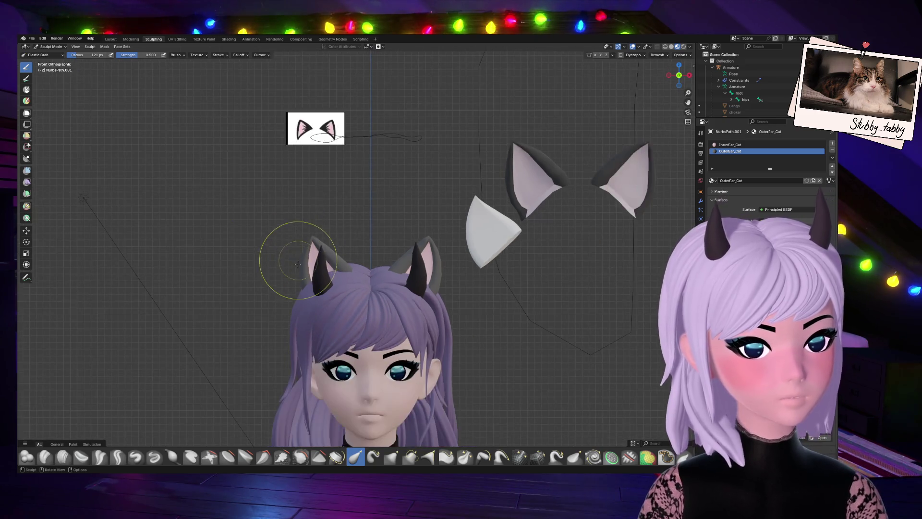
{"action": "mouse_move", "coordinate": [341, 253]}
{"action": "left_mouse_down"}
{"action": "mouse_move", "coordinate": [384, 226]}
{"action": "mouse_move", "coordinate": [384, 168]}
{"action": "left_mouse_up"}
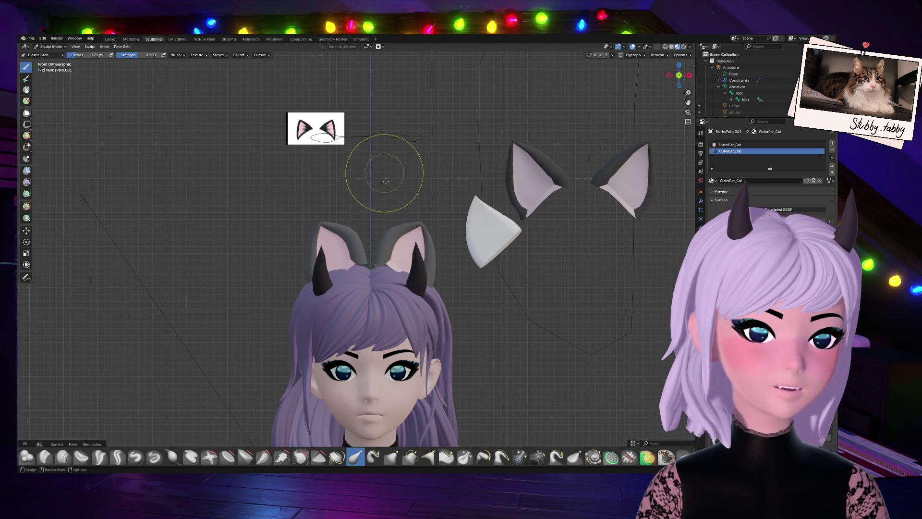
{"action": "key", "text": "ctrl+z"}
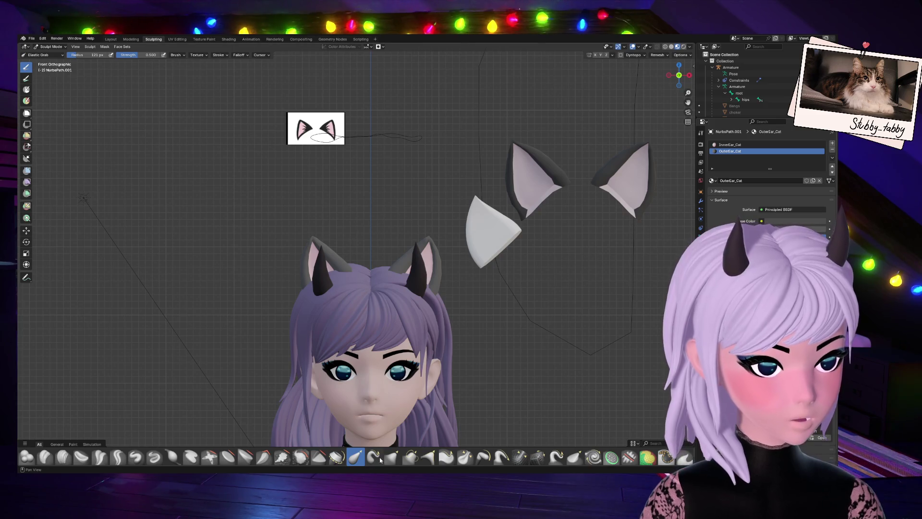
{"action": "left_click", "coordinate": [375, 457]}
{"action": "left_click_drag", "start_coordinate": [332, 251], "coordinate": [328, 245]}
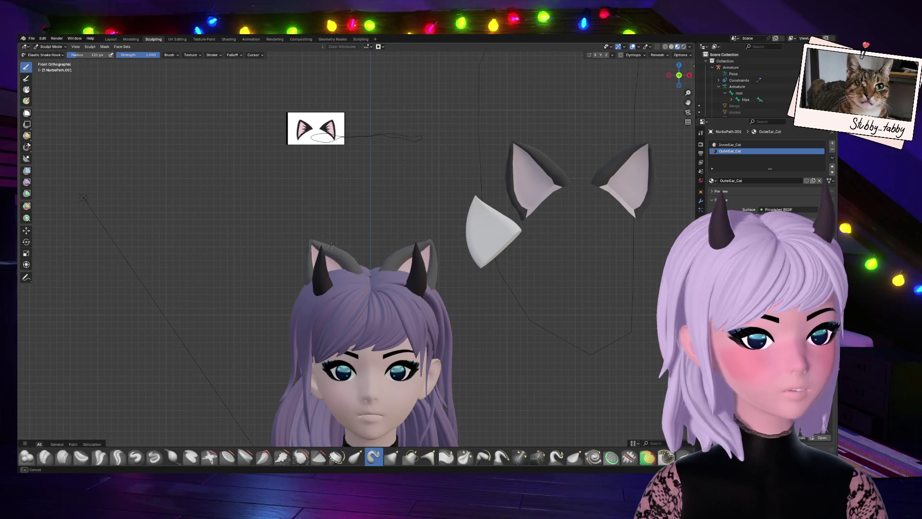
{"action": "middle_click_drag", "start_coordinate": [425, 193], "coordinate": [515, 292], "text": "ctrl"}
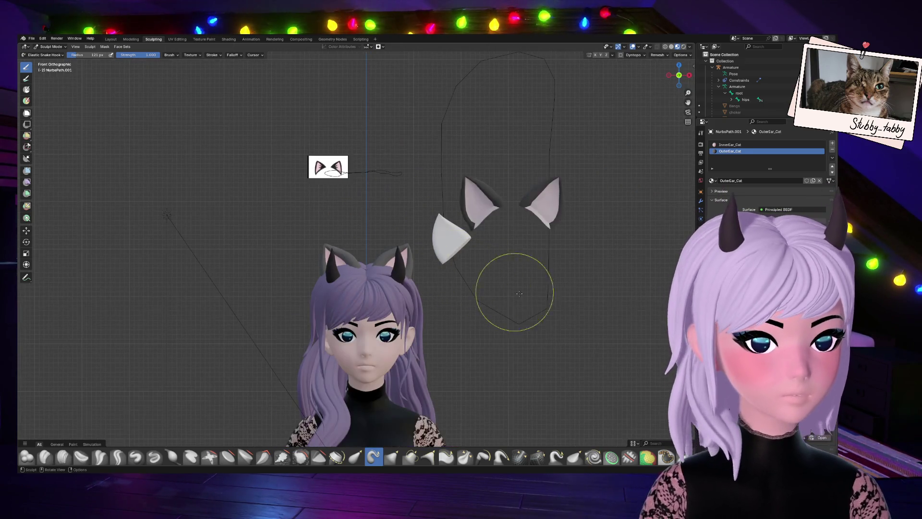
{"action": "scroll", "coordinate": [523, 295], "scroll_direction": "down", "scroll_amount": 2}
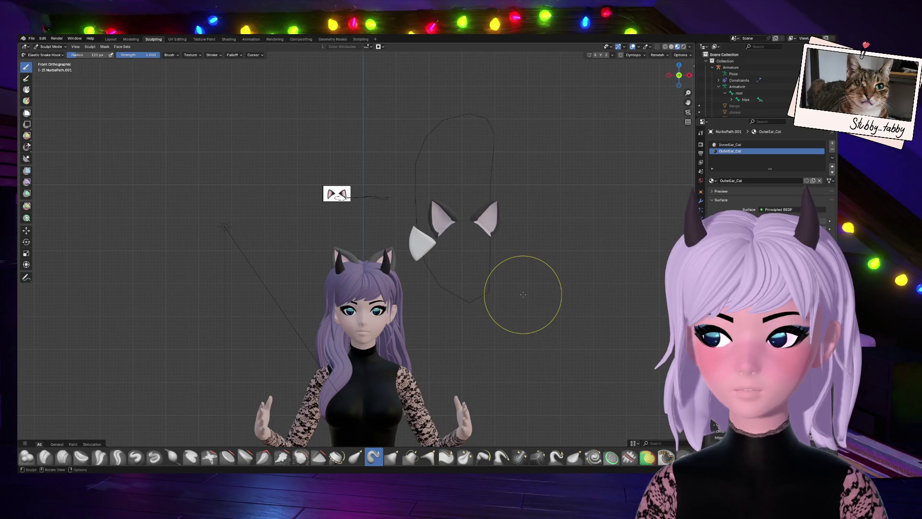
{"action": "scroll", "coordinate": [514, 298], "scroll_direction": "up", "scroll_amount": 6}
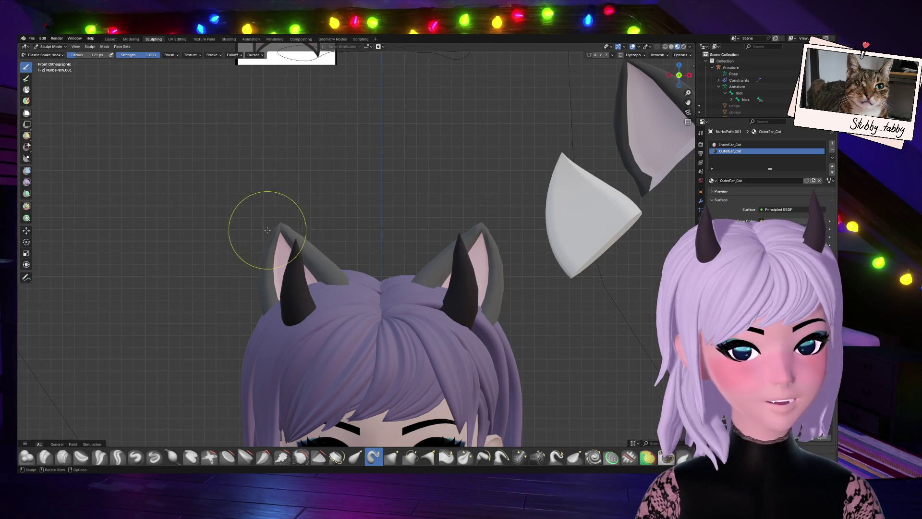
{"action": "mouse_move", "coordinate": [282, 232]}
{"action": "left_mouse_down"}
{"action": "mouse_move", "coordinate": [248, 232]}
{"action": "mouse_move", "coordinate": [224, 255]}
{"action": "mouse_move", "coordinate": [211, 250]}
{"action": "mouse_move", "coordinate": [282, 211]}
{"action": "left_mouse_up"}
{"action": "key", "text": "Escape"}
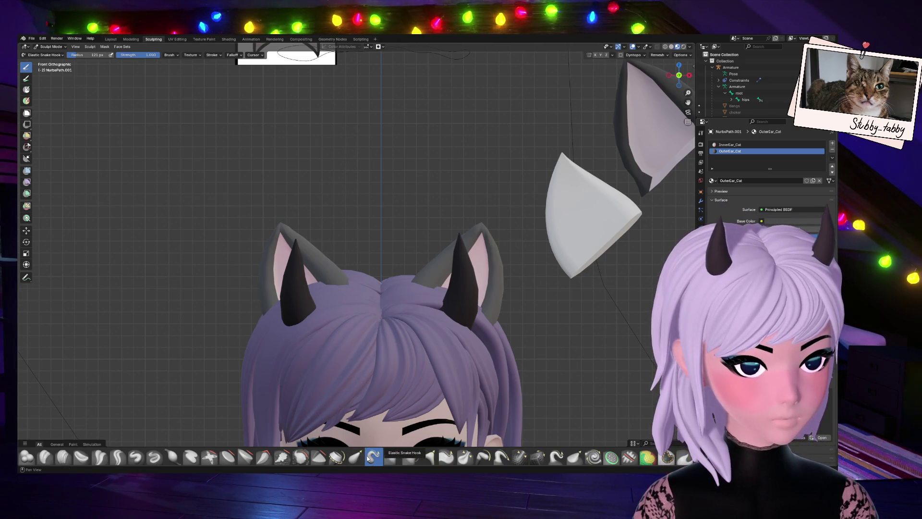
Reshape the ears from the left ear tip using the Elastic Grab brush.
{"action": "left_click", "coordinate": [388, 458]}
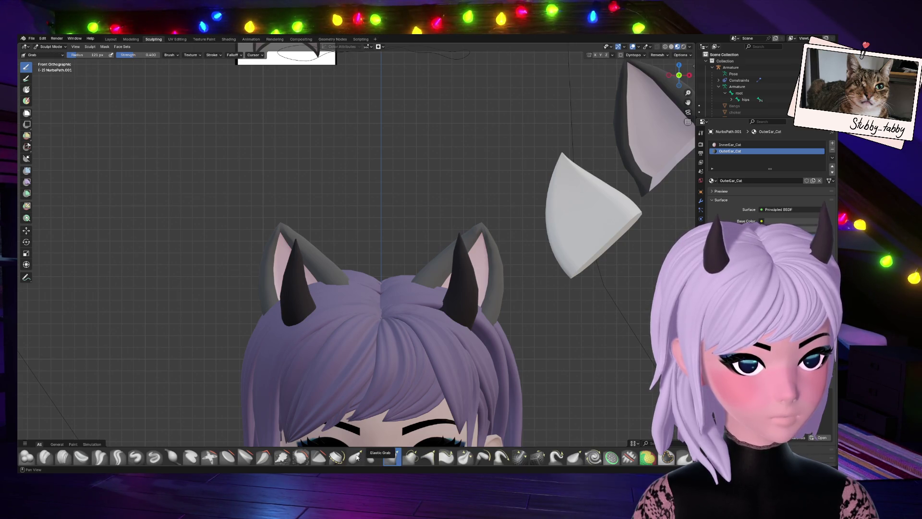
{"action": "left_click", "coordinate": [357, 457]}
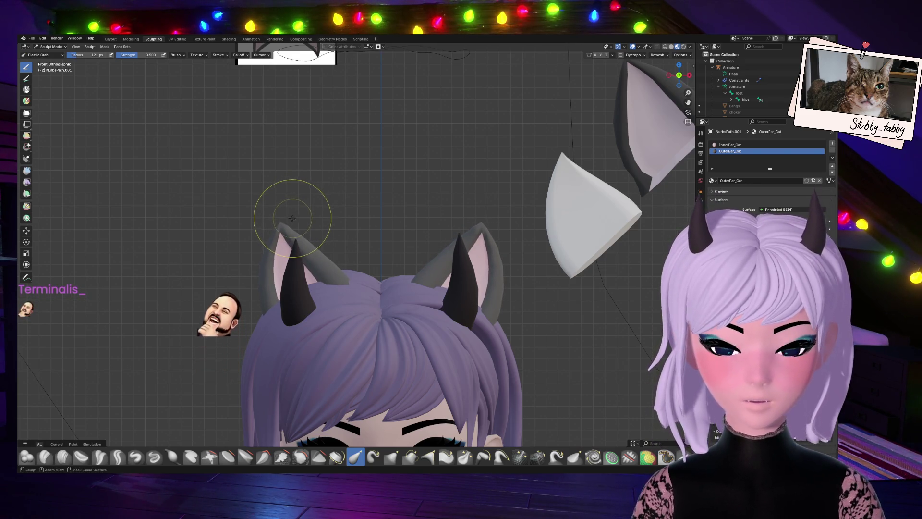
{"action": "mouse_move", "coordinate": [308, 243]}
{"action": "left_mouse_down"}
{"action": "mouse_move", "coordinate": [320, 246]}
{"action": "mouse_move", "coordinate": [282, 283]}
{"action": "mouse_move", "coordinate": [247, 281]}
{"action": "left_mouse_up"}
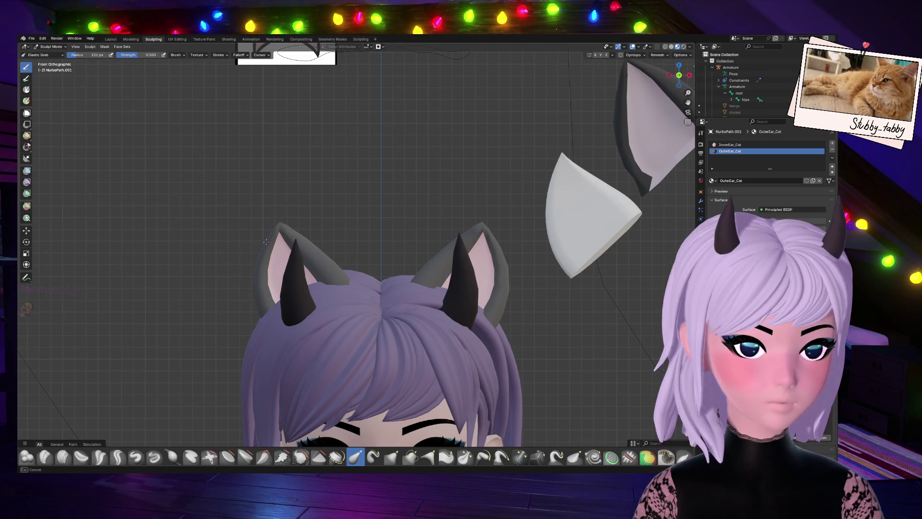
{"action": "left_click_drag", "start_coordinate": [259, 239], "coordinate": [268, 232]}
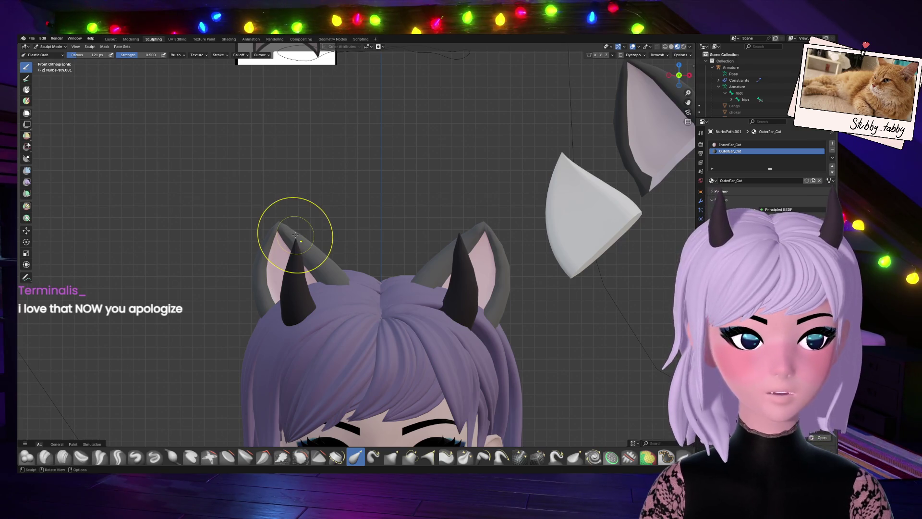
{"action": "scroll", "coordinate": [298, 240], "scroll_direction": "down", "scroll_amount": 8}
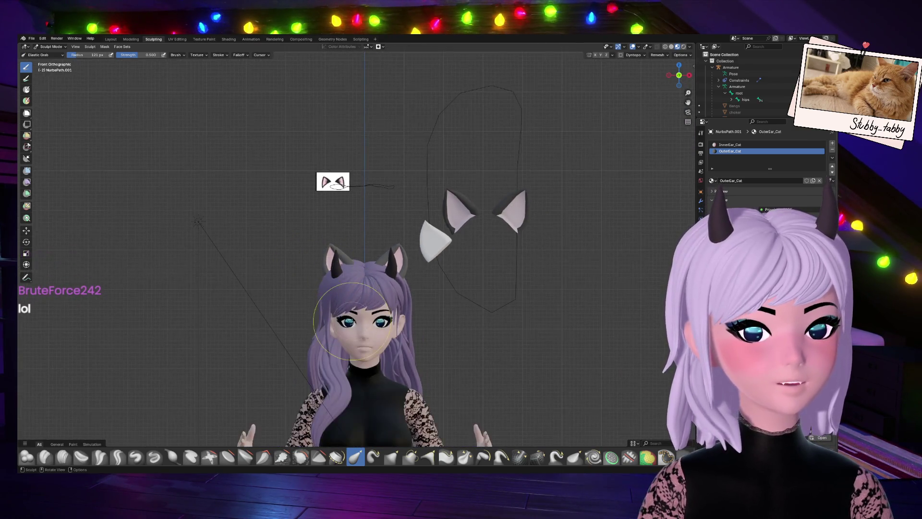
{"action": "scroll", "coordinate": [408, 359], "scroll_direction": "up", "scroll_amount": 5}
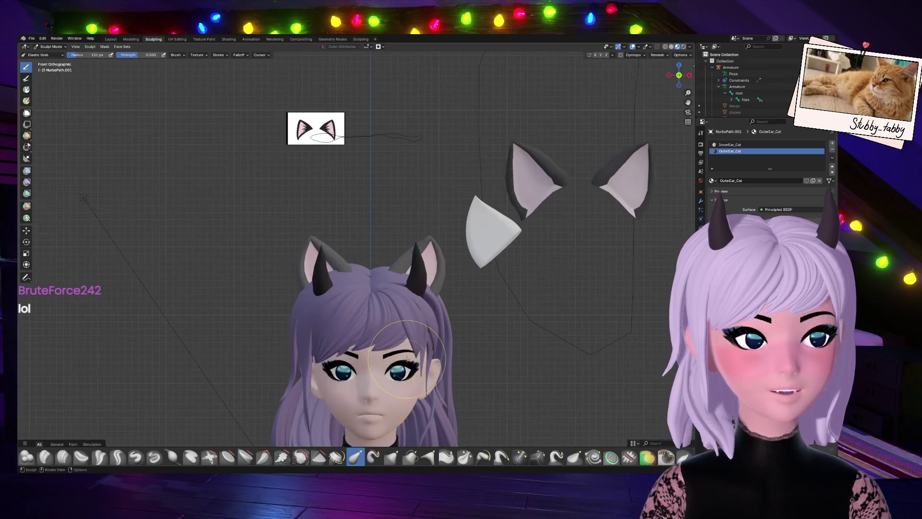
{"action": "scroll", "coordinate": [407, 358], "scroll_direction": "down", "scroll_amount": 4}
{"action": "scroll", "coordinate": [397, 354], "scroll_direction": "up", "scroll_amount": 5}
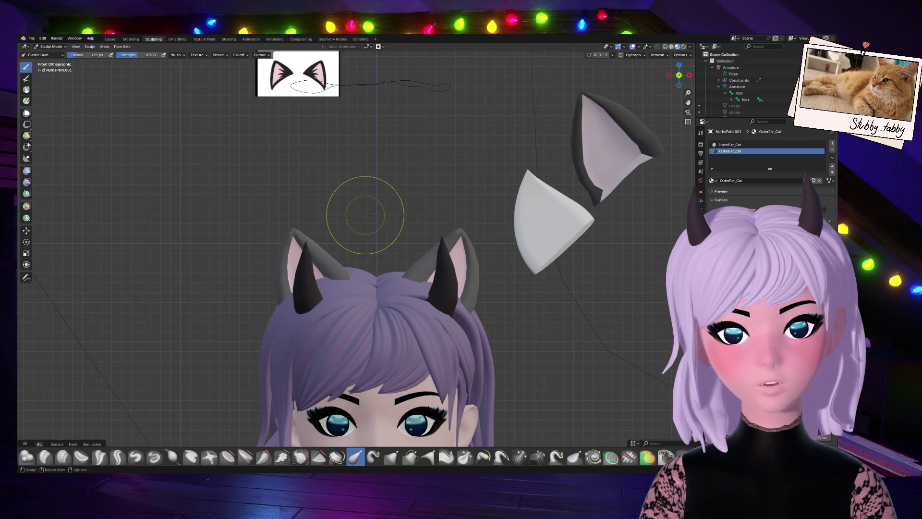
{"action": "key", "text": "ctrl+z"}
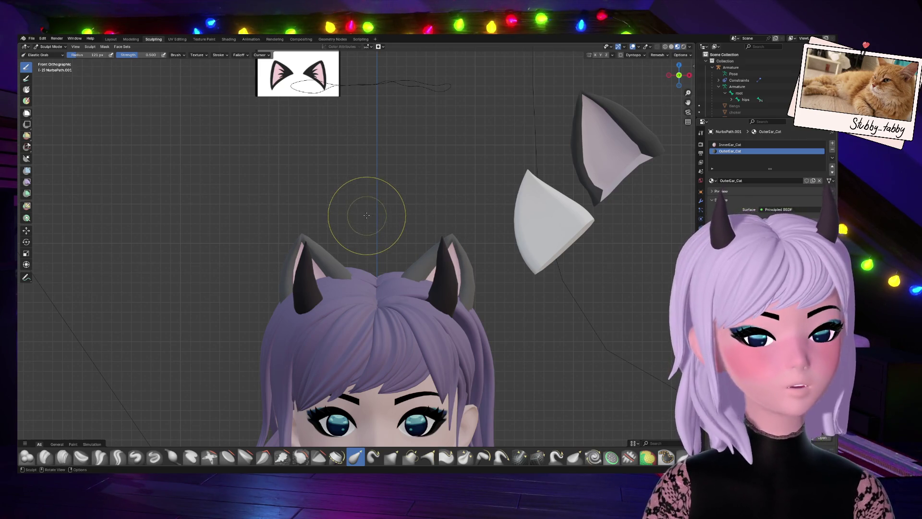
{"action": "scroll", "coordinate": [367, 215], "scroll_direction": "down", "scroll_amount": 5}
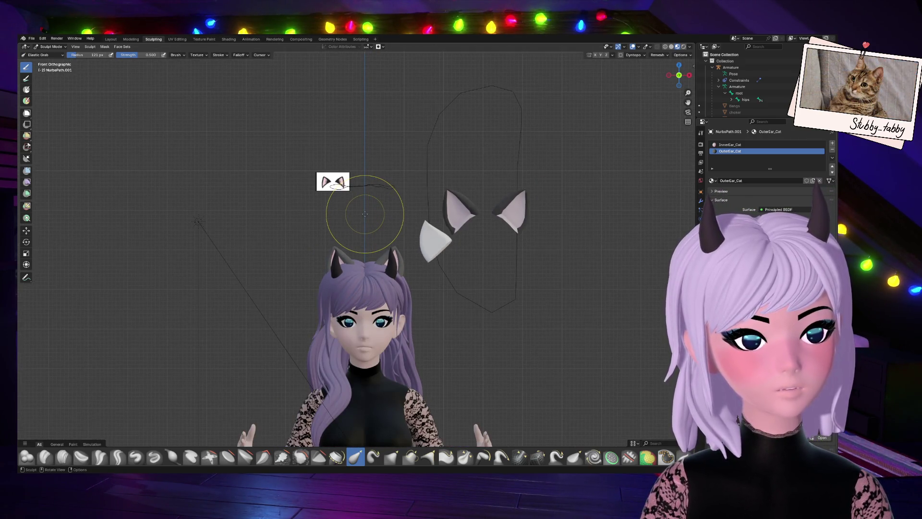
{"action": "scroll", "coordinate": [365, 214], "scroll_direction": "up", "scroll_amount": 5}
{"action": "scroll", "coordinate": [363, 215], "scroll_direction": "down", "scroll_amount": 2}
{"action": "scroll", "coordinate": [364, 215], "scroll_direction": "down", "scroll_amount": 3}
{"action": "scroll", "coordinate": [295, 238], "scroll_direction": "up", "scroll_amount": 6}
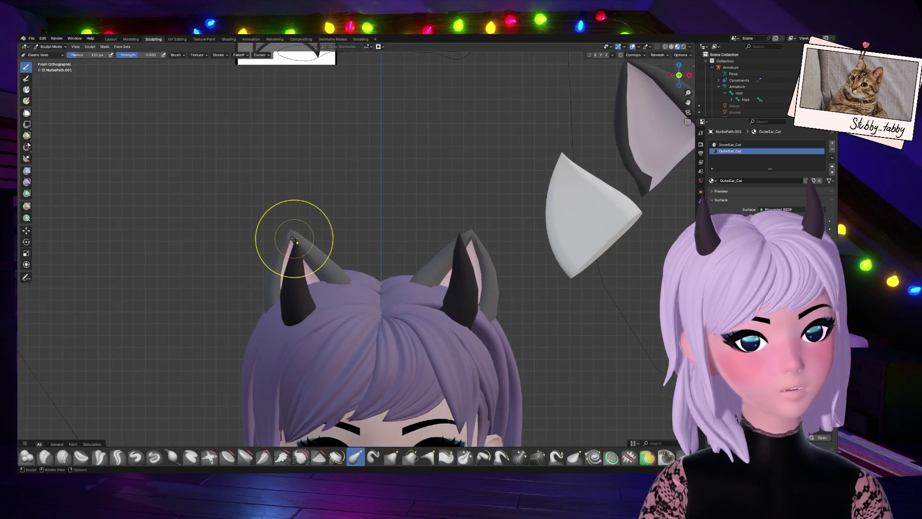
{"action": "key", "text": "b"}
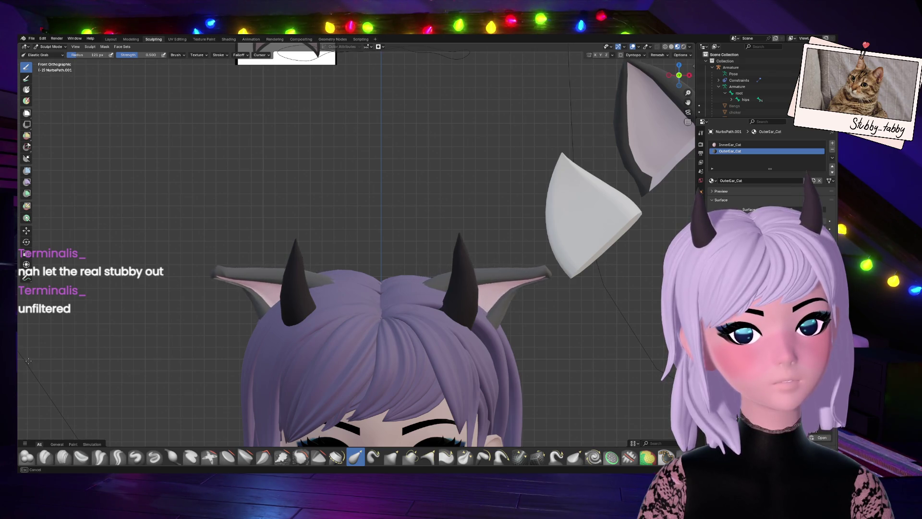
{"action": "mouse_move", "coordinate": [246, 253]}
{"action": "left_mouse_down"}
{"action": "mouse_move", "coordinate": [288, 211]}
{"action": "mouse_move", "coordinate": [240, 217]}
{"action": "mouse_move", "coordinate": [279, 211]}
{"action": "mouse_move", "coordinate": [273, 196]}
{"action": "mouse_move", "coordinate": [264, 206]}
{"action": "left_mouse_up"}
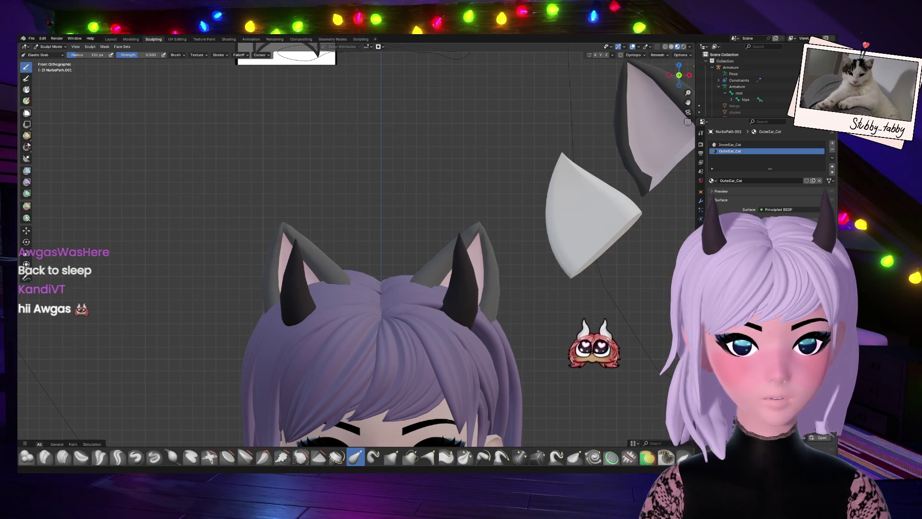
{"action": "scroll", "coordinate": [300, 223], "scroll_direction": "down", "scroll_amount": 6}
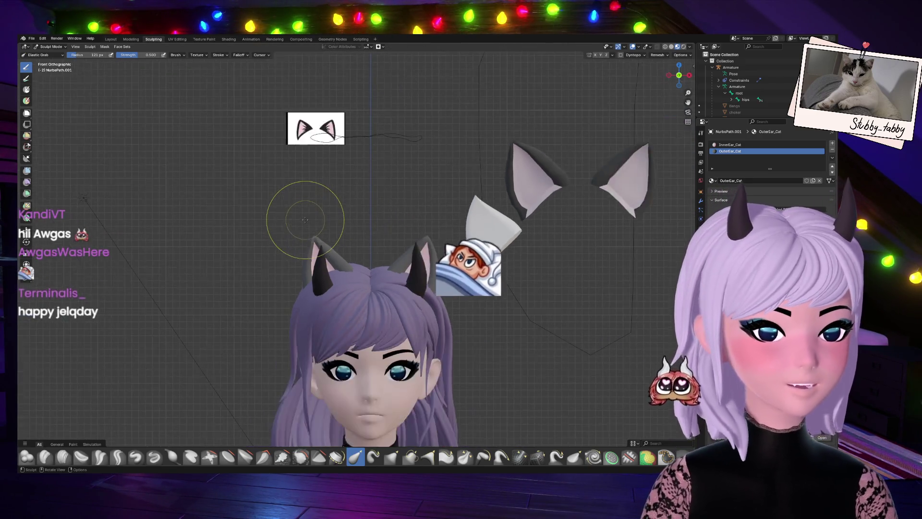
{"action": "scroll", "coordinate": [304, 220], "scroll_direction": "up", "scroll_amount": 1}
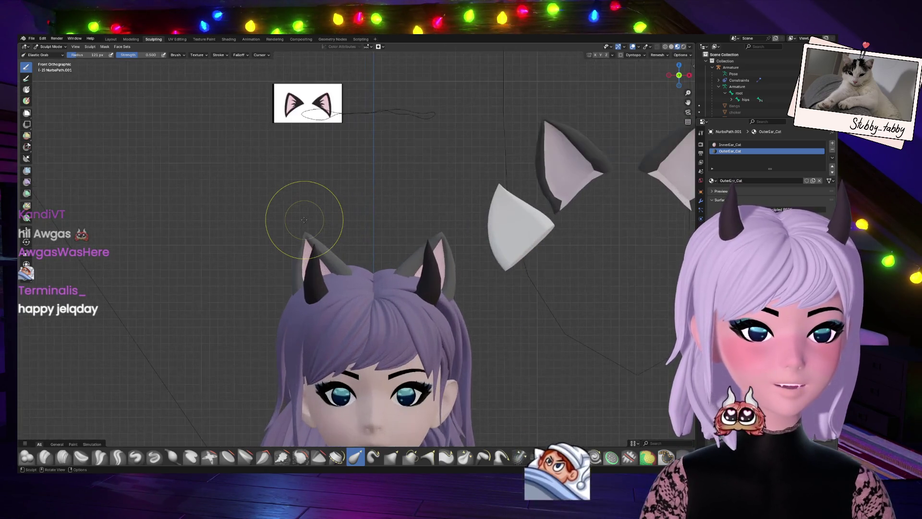
{"action": "scroll", "coordinate": [304, 219], "scroll_direction": "down", "scroll_amount": 1}
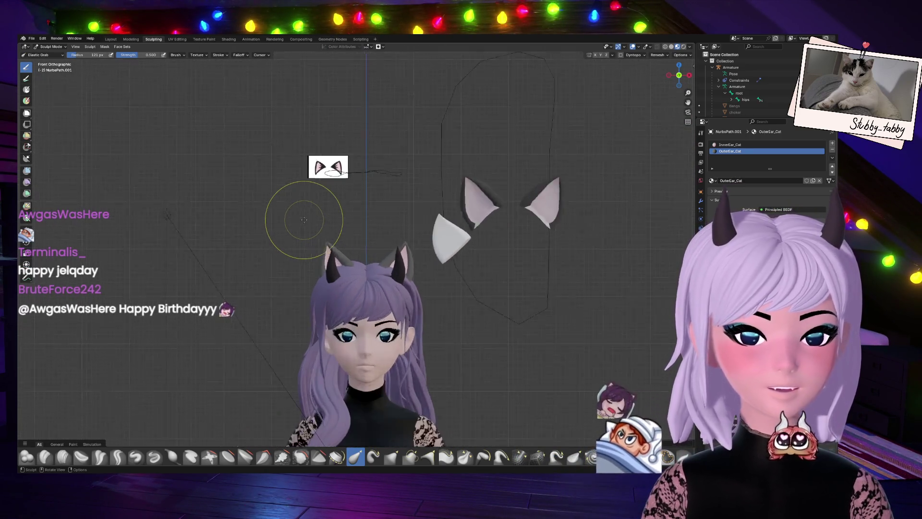
{"action": "scroll", "coordinate": [304, 219], "scroll_direction": "up", "scroll_amount": 4}
{"action": "scroll", "coordinate": [303, 217], "scroll_direction": "down", "scroll_amount": 2}
{"action": "scroll", "coordinate": [358, 230], "scroll_direction": "down", "scroll_amount": 3}
{"action": "scroll", "coordinate": [361, 230], "scroll_direction": "up", "scroll_amount": 3}
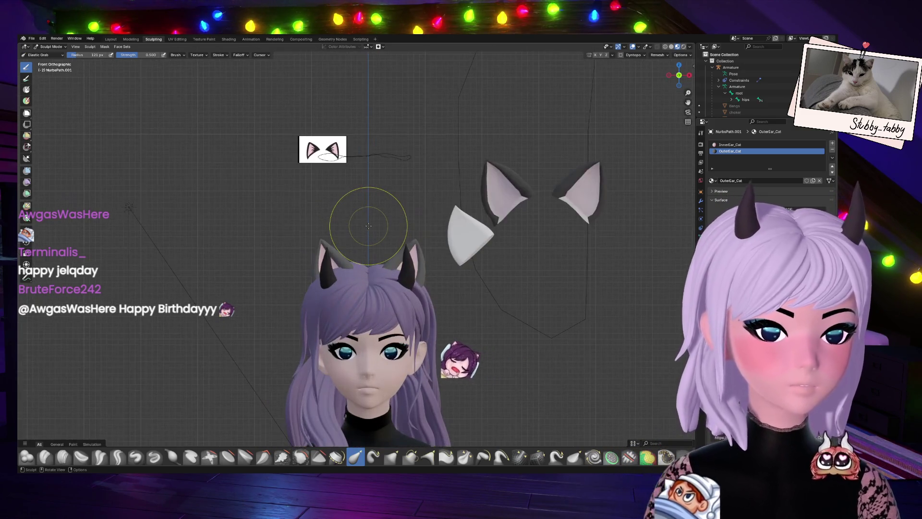
{"action": "scroll", "coordinate": [364, 231], "scroll_direction": "down", "scroll_amount": 3}
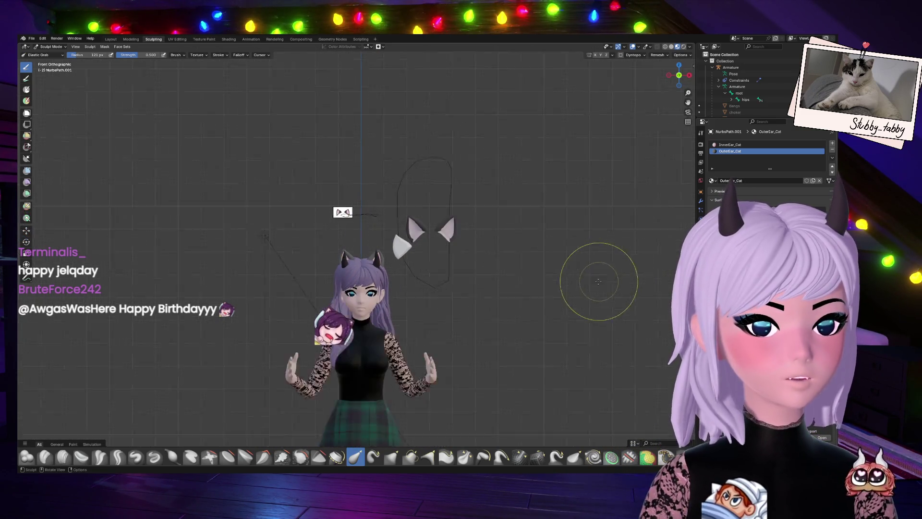
{"action": "scroll", "coordinate": [526, 296], "scroll_direction": "up", "scroll_amount": 5}
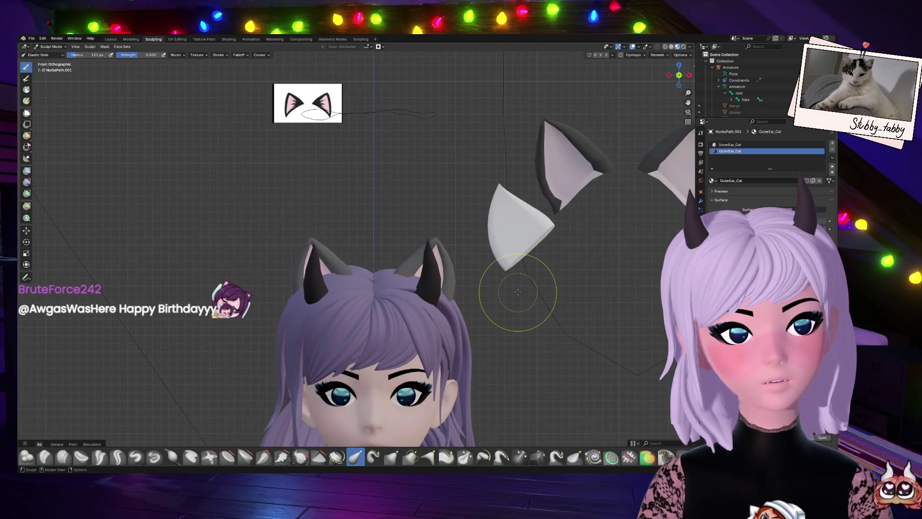
{"action": "scroll", "coordinate": [517, 292], "scroll_direction": "down", "scroll_amount": 4}
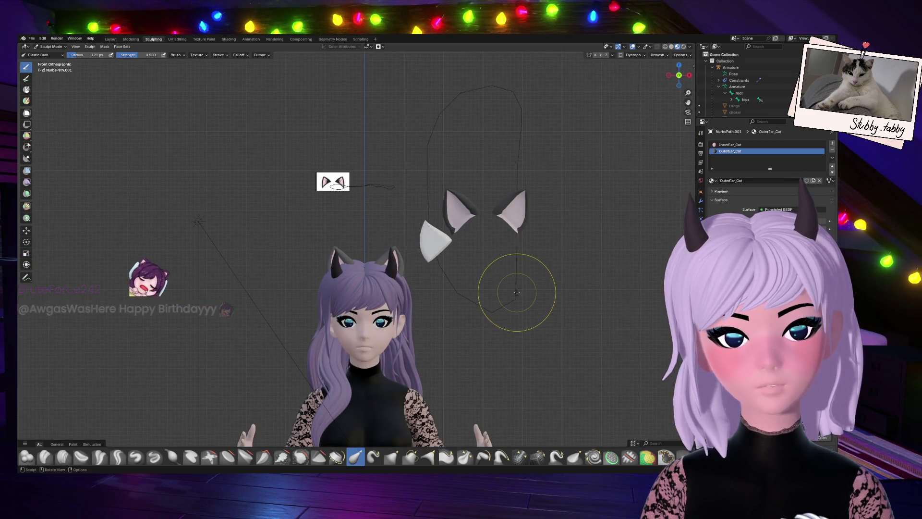
{"action": "scroll", "coordinate": [359, 256], "scroll_direction": "up", "scroll_amount": 5}
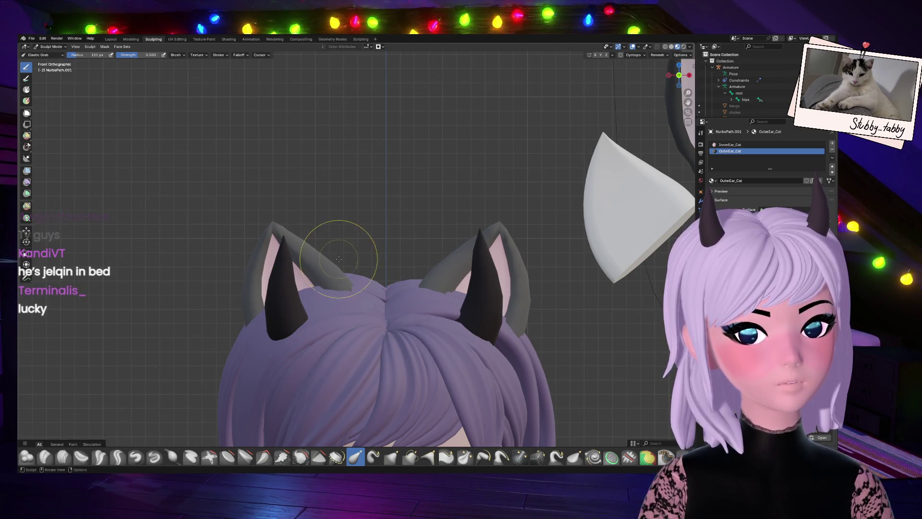
{"action": "scroll", "coordinate": [338, 259], "scroll_direction": "down", "scroll_amount": 5}
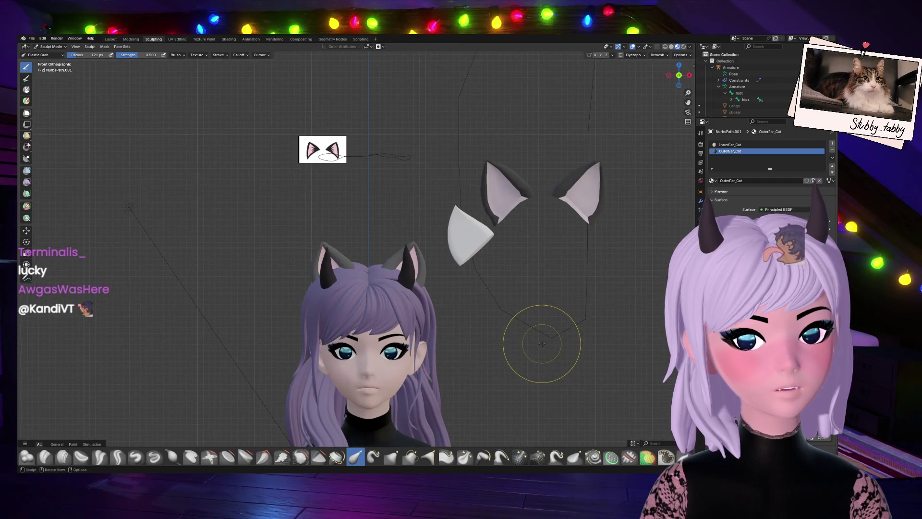
{"action": "scroll", "coordinate": [529, 342], "scroll_direction": "down", "scroll_amount": 4}
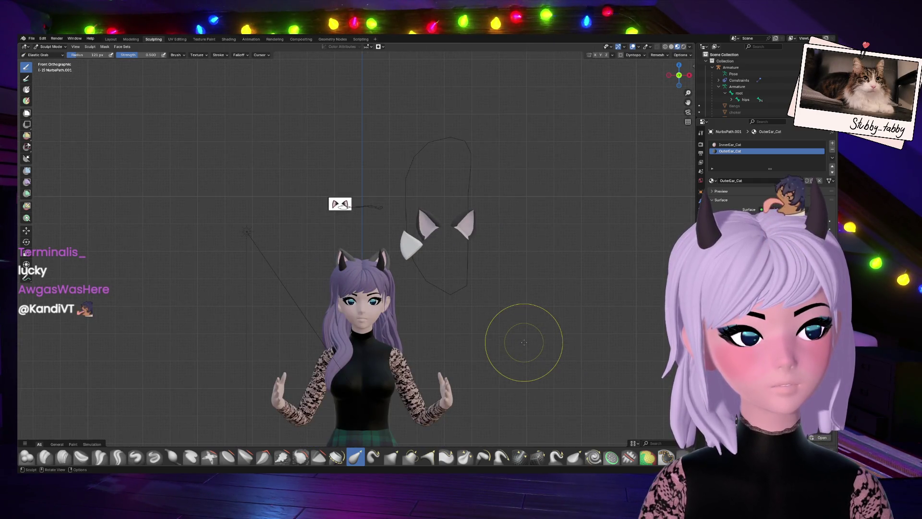
{"action": "scroll", "coordinate": [517, 340], "scroll_direction": "up", "scroll_amount": 4}
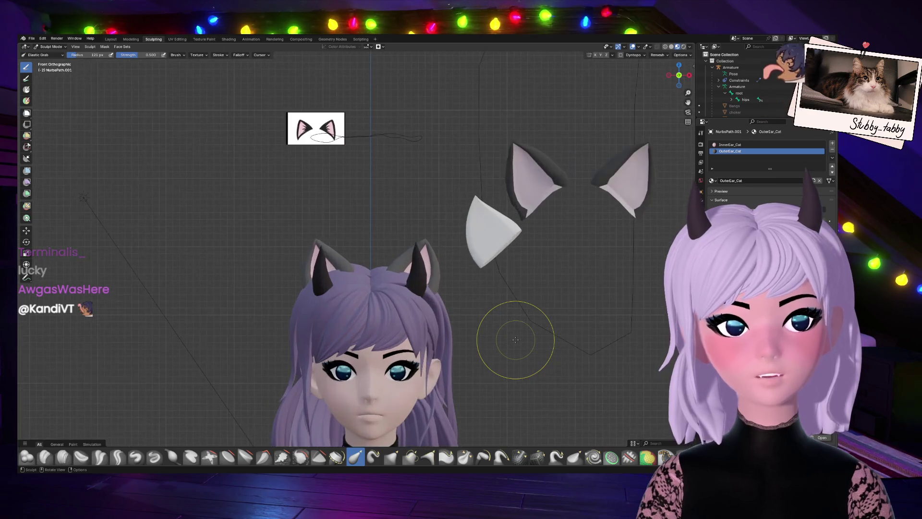
{"action": "mouse_move", "coordinate": [688, 103]}
{"action": "left_mouse_down"}
{"action": "mouse_move", "coordinate": [629, 47]}
{"action": "mouse_move", "coordinate": [659, 43]}
{"action": "left_mouse_up"}
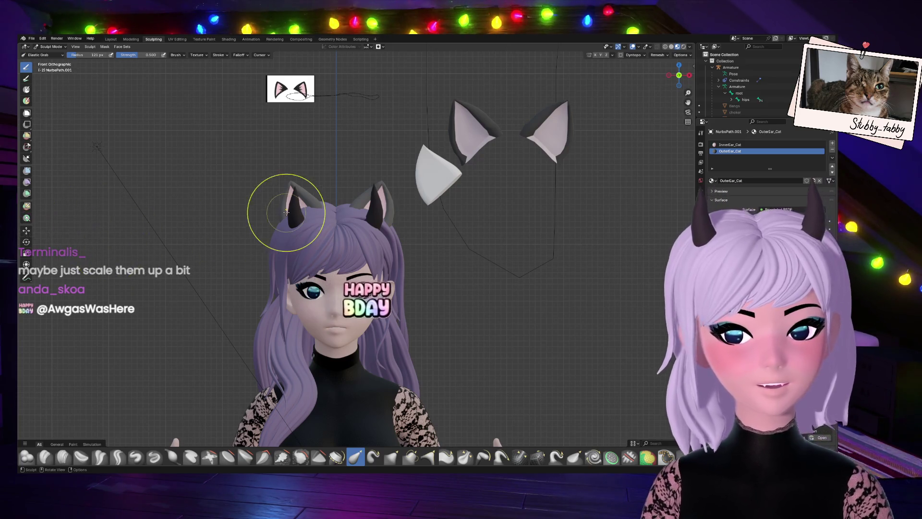
Scale the whole ear mesh up by about 1.1 in Edit Mode.
{"action": "key", "text": "Tab"}
{"action": "key", "text": "a"}
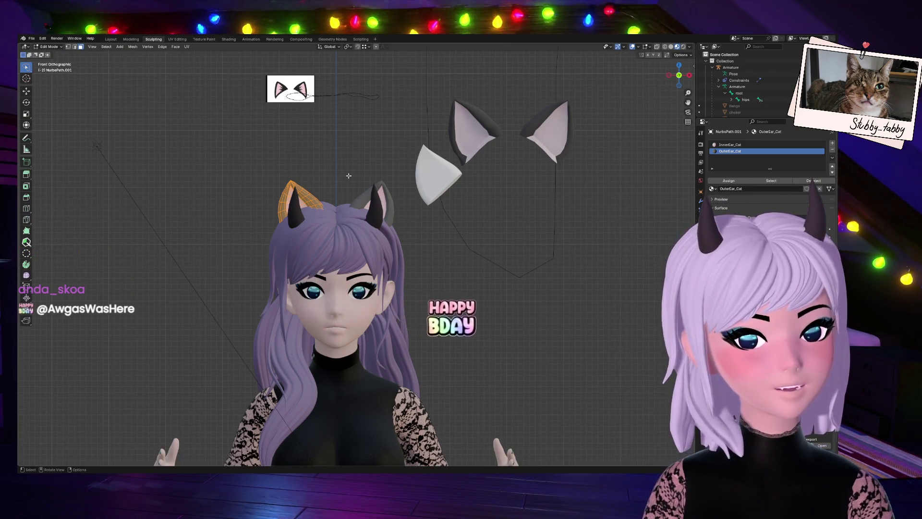
{"action": "key", "text": "s"}
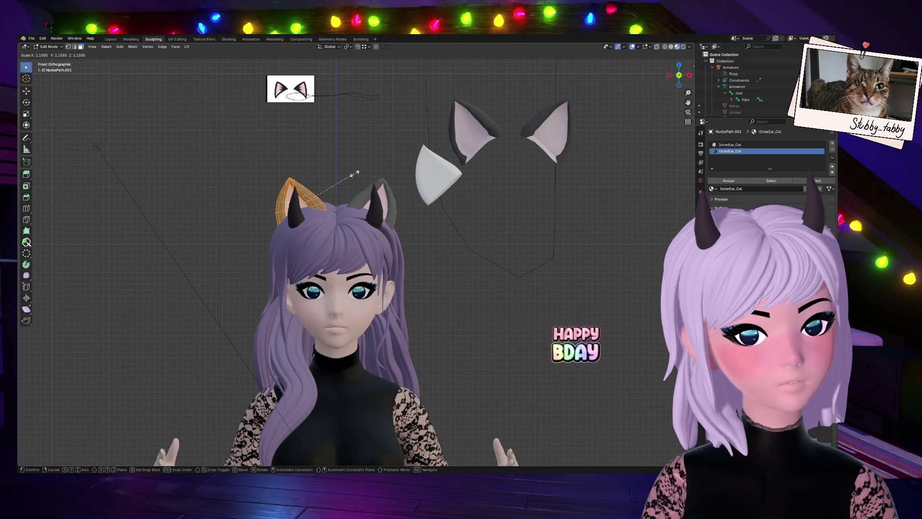
{"action": "left_click", "coordinate": [356, 173]}
Deselect the ear geometry, return to Object Mode, and hide the Bangs hair object.
{"action": "key", "text": "ctrl+Tab"}
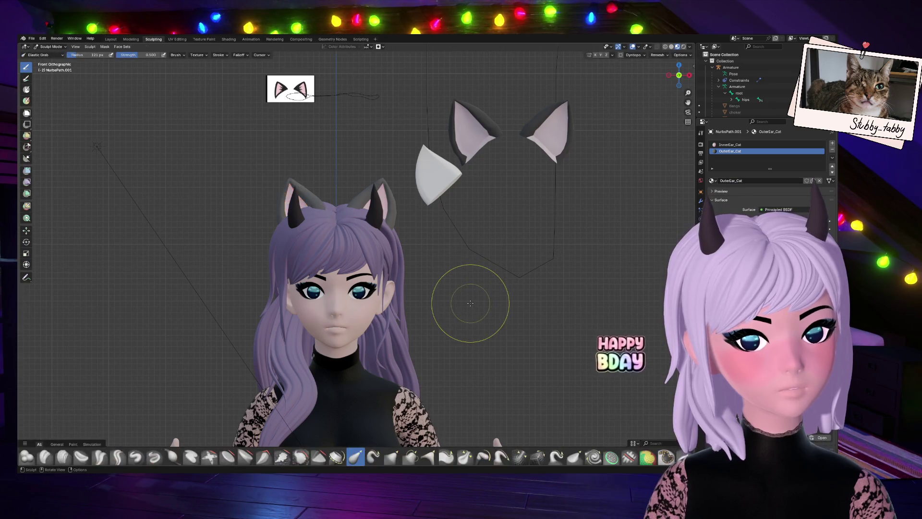
{"action": "scroll", "coordinate": [470, 302], "scroll_direction": "down", "scroll_amount": 1}
{"action": "scroll", "coordinate": [470, 304], "scroll_direction": "down", "scroll_amount": 1}
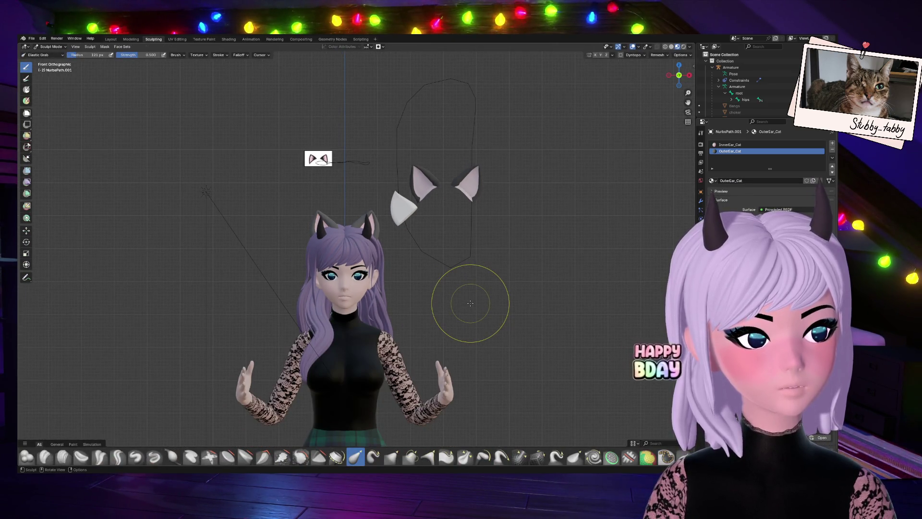
{"action": "scroll", "coordinate": [470, 303], "scroll_direction": "up", "scroll_amount": 2}
{"action": "key", "text": "Tab"}
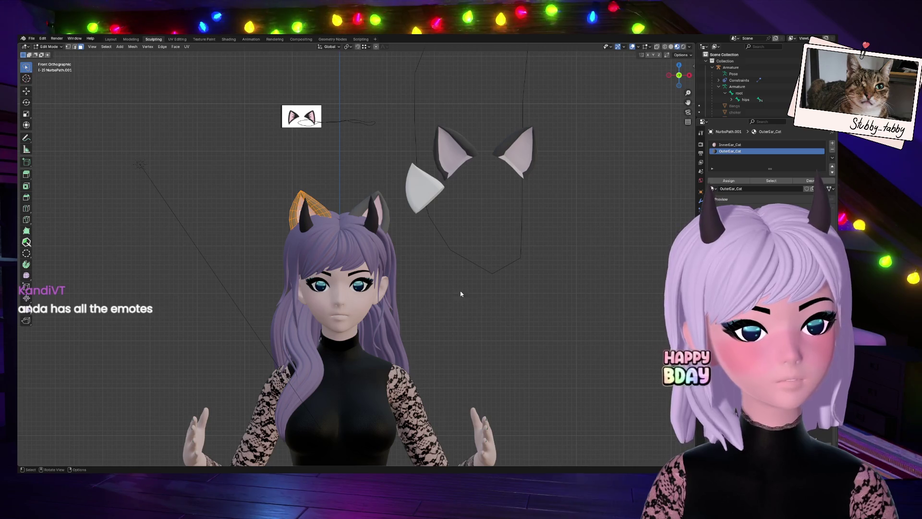
{"action": "key", "text": "Tab"}
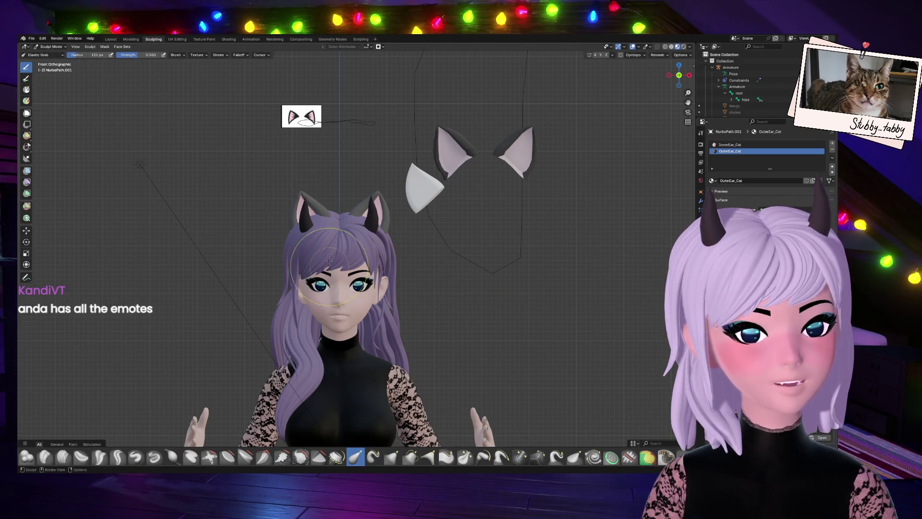
{"action": "key", "text": "Tab"}
{"action": "left_click", "coordinate": [353, 242]}
{"action": "left_click", "coordinate": [49, 46]}
{"action": "left_click", "coordinate": [51, 57]}
{"action": "left_click", "coordinate": [337, 248]}
{"action": "key", "text": "h"}
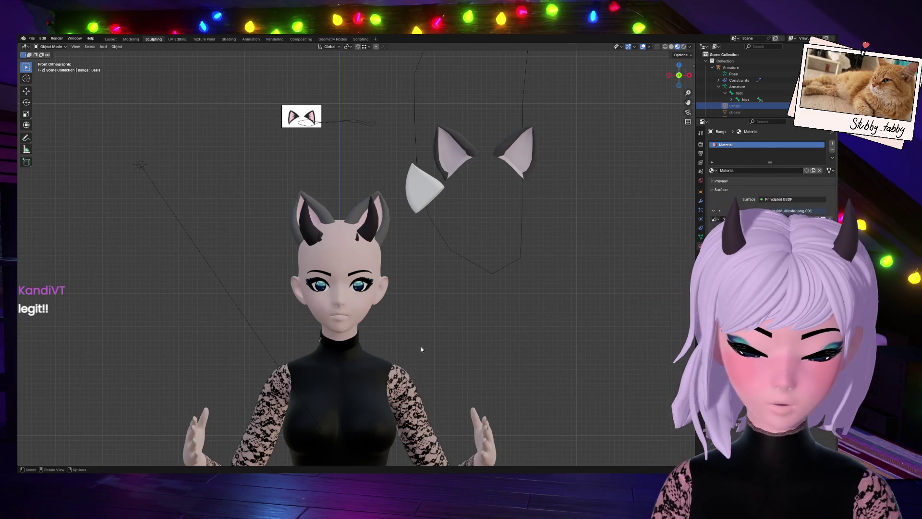
Reveal all hidden objects, then hide the newspaper prop.
{"action": "key", "text": "ctrl+h"}
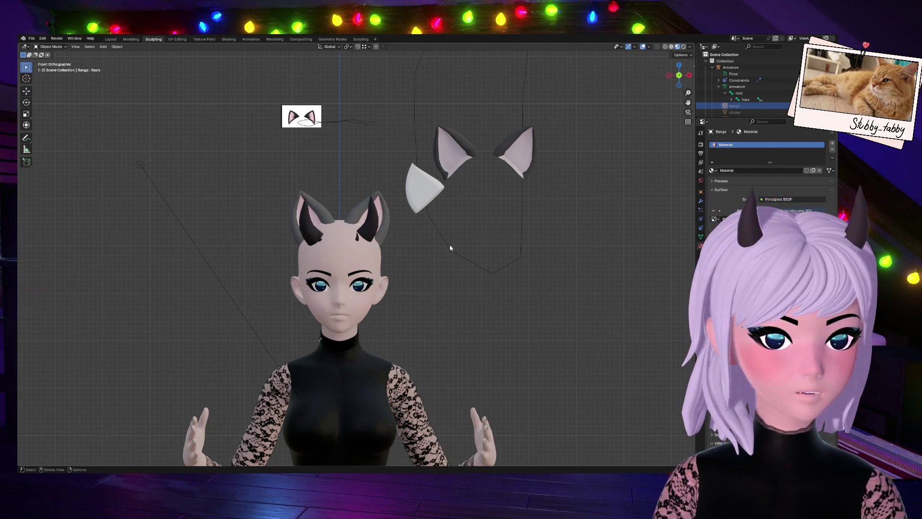
{"action": "key", "text": "alt+h"}
{"action": "left_click", "coordinate": [468, 316]}
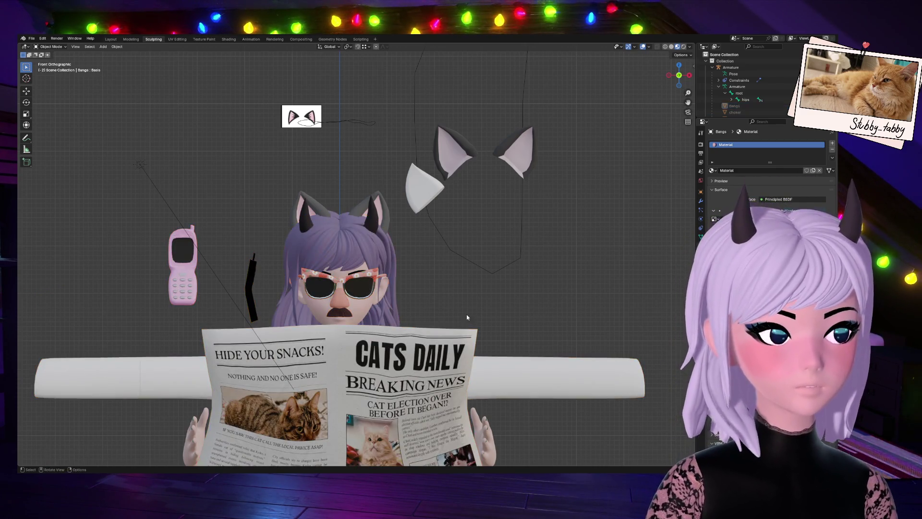
{"action": "left_click", "coordinate": [350, 372]}
{"action": "key", "text": "h"}
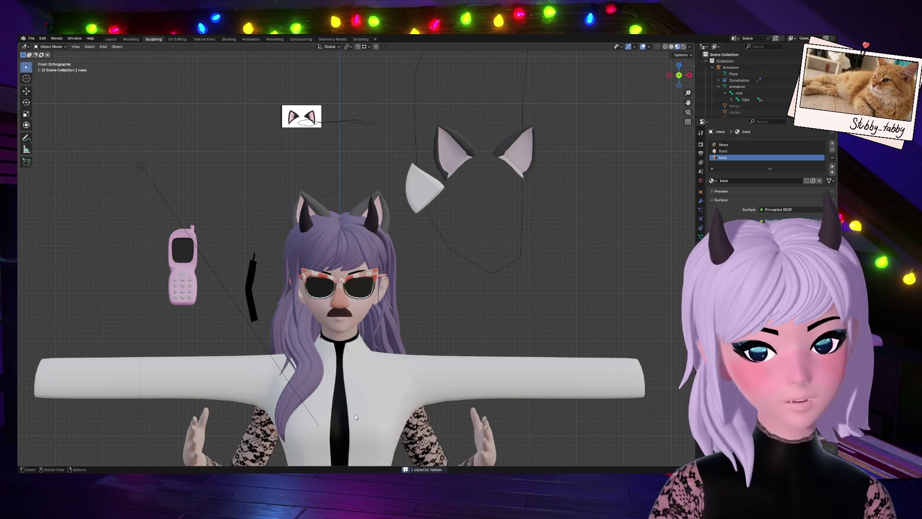
Hide the white bar, sunglasses, mustache and the black object beside the face.
{"action": "left_click", "coordinate": [355, 414]}
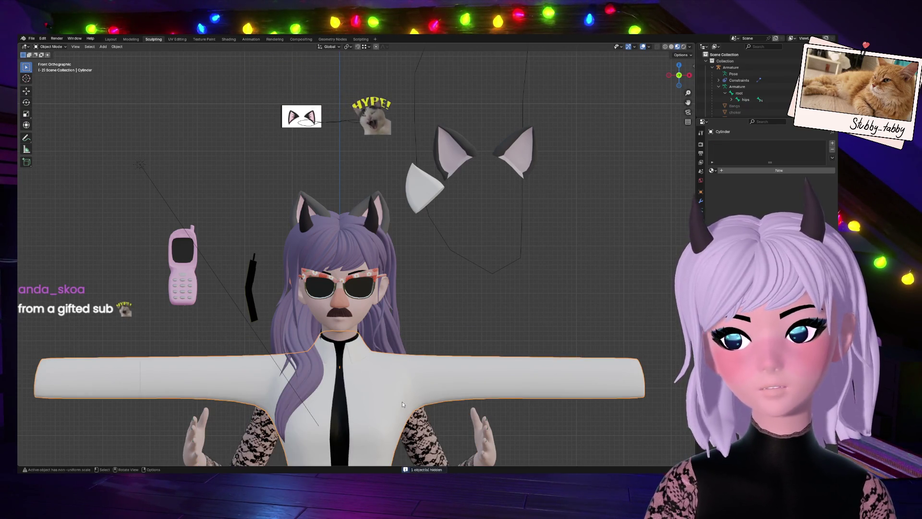
{"action": "key", "text": "h"}
{"action": "scroll", "coordinate": [389, 383], "scroll_direction": "up", "scroll_amount": 2}
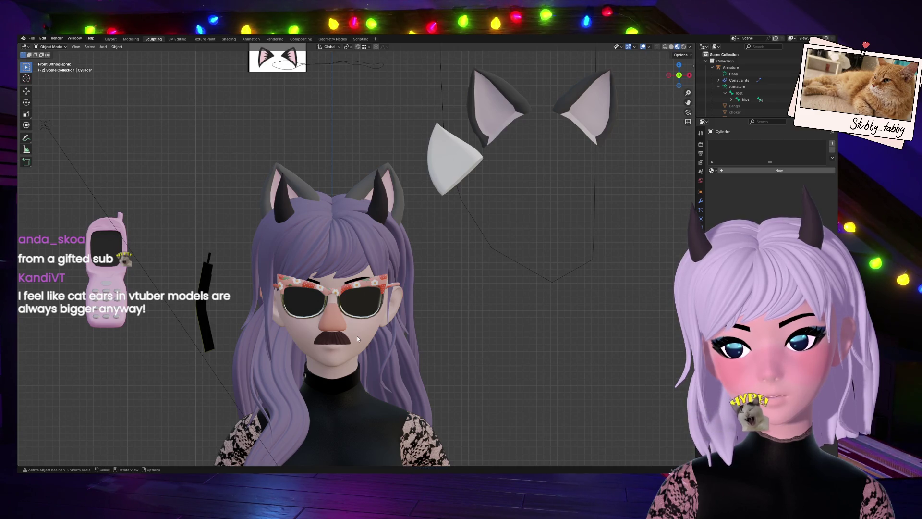
{"action": "left_click", "coordinate": [352, 306]}
{"action": "key", "text": "h"}
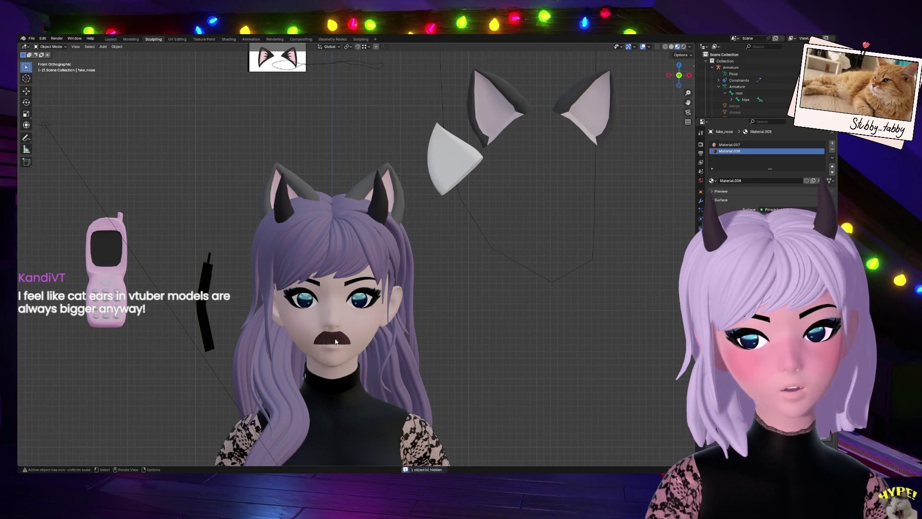
{"action": "left_click", "coordinate": [343, 342]}
{"action": "key", "text": "h"}
{"action": "scroll", "coordinate": [342, 343], "scroll_direction": "up", "scroll_amount": 3}
{"action": "scroll", "coordinate": [289, 226], "scroll_direction": "down", "scroll_amount": 2}
{"action": "left_click", "coordinate": [175, 307]}
{"action": "key", "text": "h"}
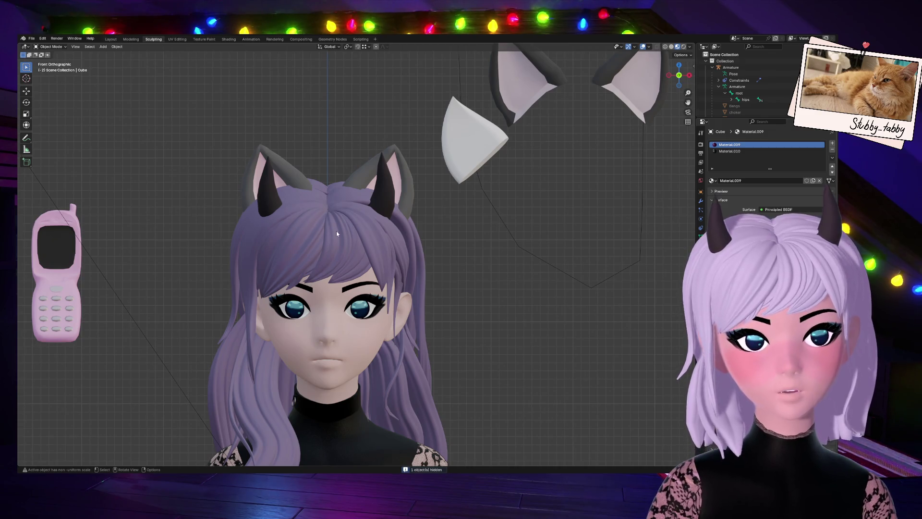
Briefly hide the bangs hair, then bring it back with undo.
{"action": "left_click", "coordinate": [337, 234]}
{"action": "key", "text": "h"}
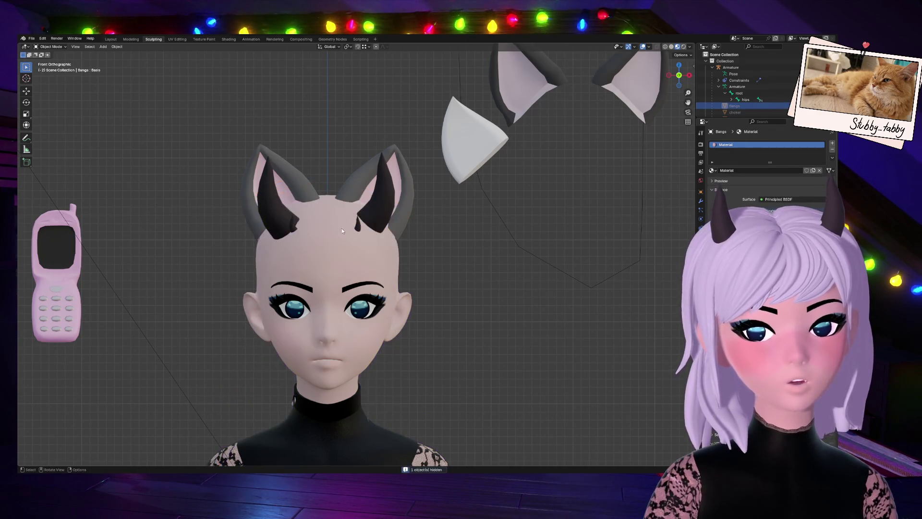
{"action": "key", "text": "ctrl+z"}
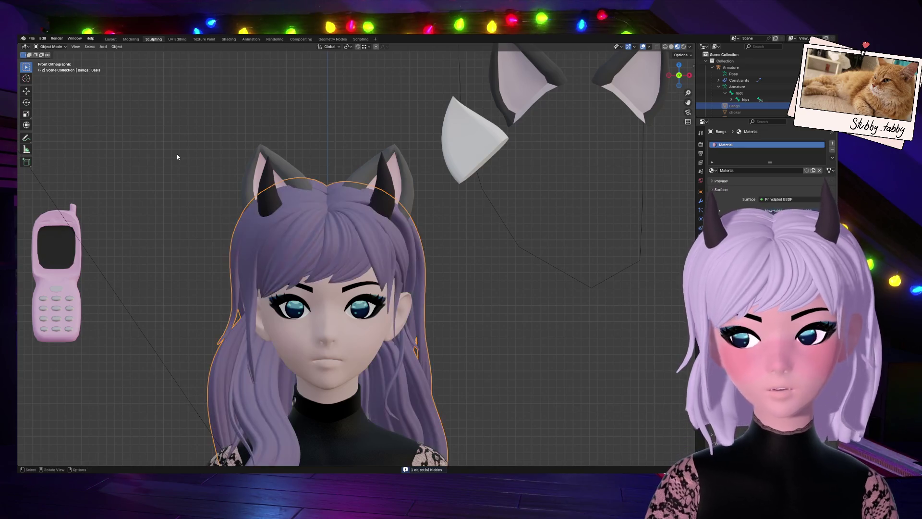
{"action": "left_click", "coordinate": [463, 275]}
In the Eyelid mesh's Object Data properties, disable the horns inside the cat ears.
{"action": "scroll", "coordinate": [372, 233], "scroll_direction": "down", "scroll_amount": 2}
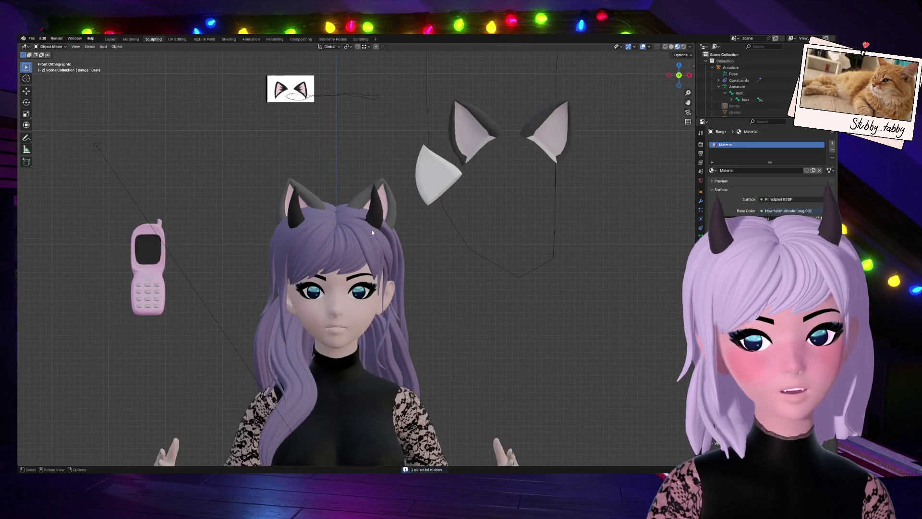
{"action": "left_click", "coordinate": [374, 212]}
{"action": "left_click", "coordinate": [333, 298]}
{"action": "left_click", "coordinate": [701, 237]}
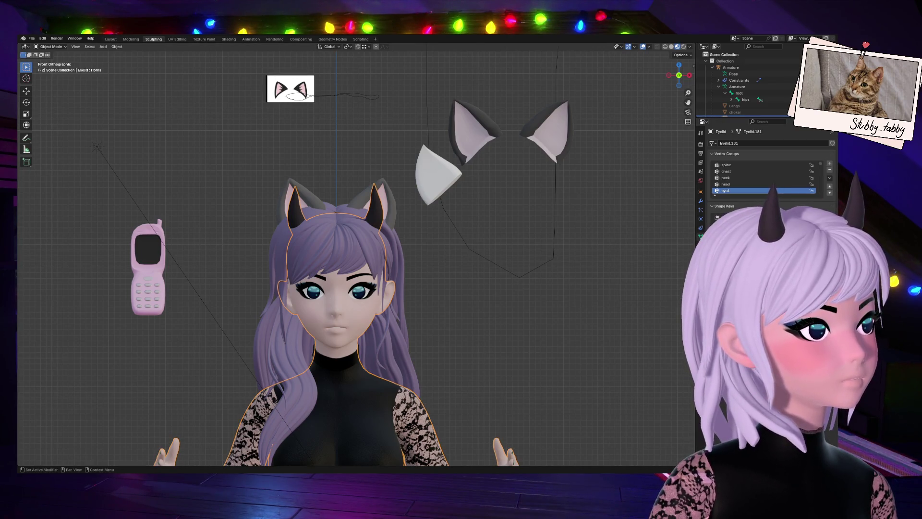
{"action": "left_click", "coordinate": [769, 191]}
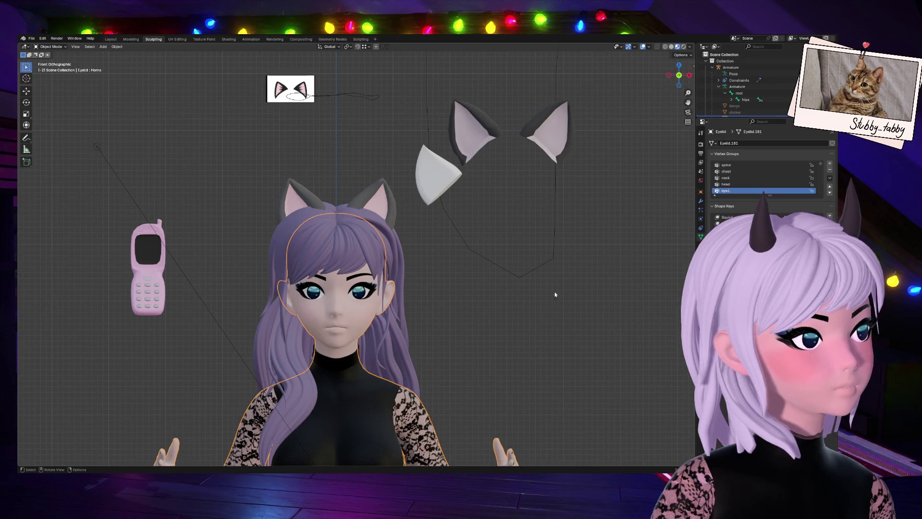
{"action": "scroll", "coordinate": [550, 339], "scroll_direction": "down", "scroll_amount": 4}
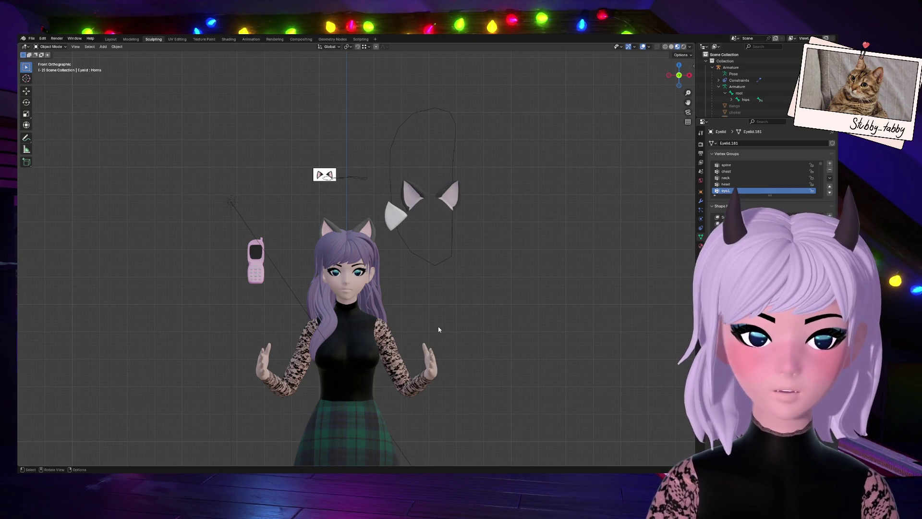
Select both cat ears and check their InnerEar_Cat material slot.
{"action": "scroll", "coordinate": [437, 330], "scroll_direction": "up", "scroll_amount": 7}
{"action": "left_click", "coordinate": [226, 143]}
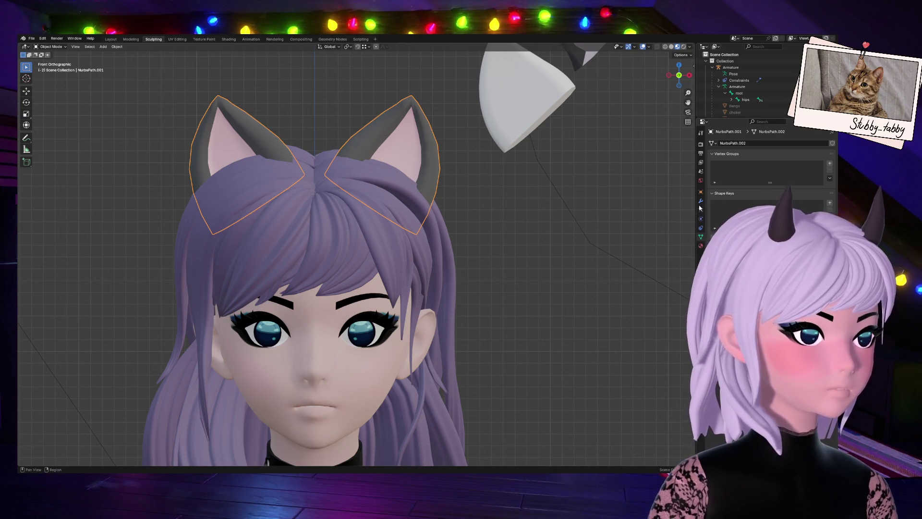
{"action": "left_click", "coordinate": [701, 245]}
{"action": "left_click", "coordinate": [772, 145]}
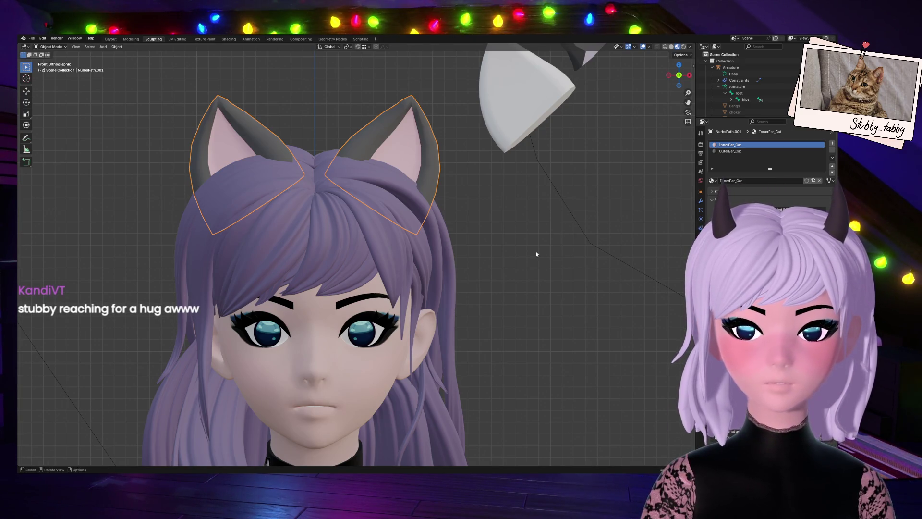
{"action": "scroll", "coordinate": [544, 246], "scroll_direction": "down", "scroll_amount": 8}
Deselect the ears and unhide all objects with Alt+H.
{"action": "left_click", "coordinate": [516, 284]}
{"action": "scroll", "coordinate": [524, 303], "scroll_direction": "up", "scroll_amount": 1}
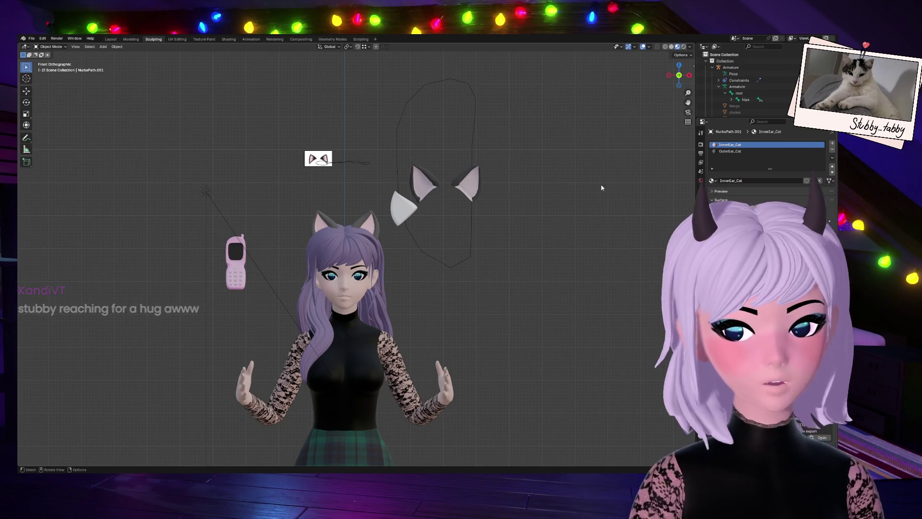
{"action": "key", "text": "alt+h"}
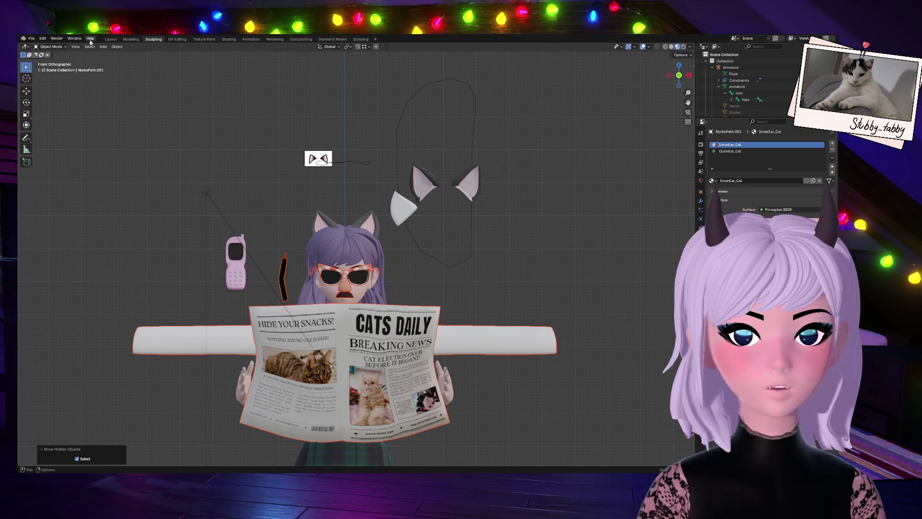
Save the file as Stubby_Tabby_Spring_oldphonenewsrig2.blend from the Layout workspace.
{"action": "left_click", "coordinate": [108, 39]}
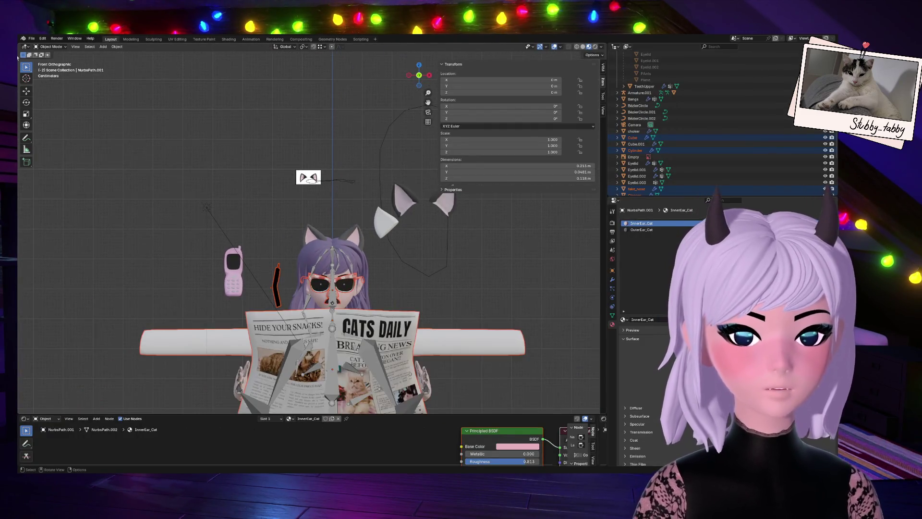
{"action": "left_click", "coordinate": [31, 39]}
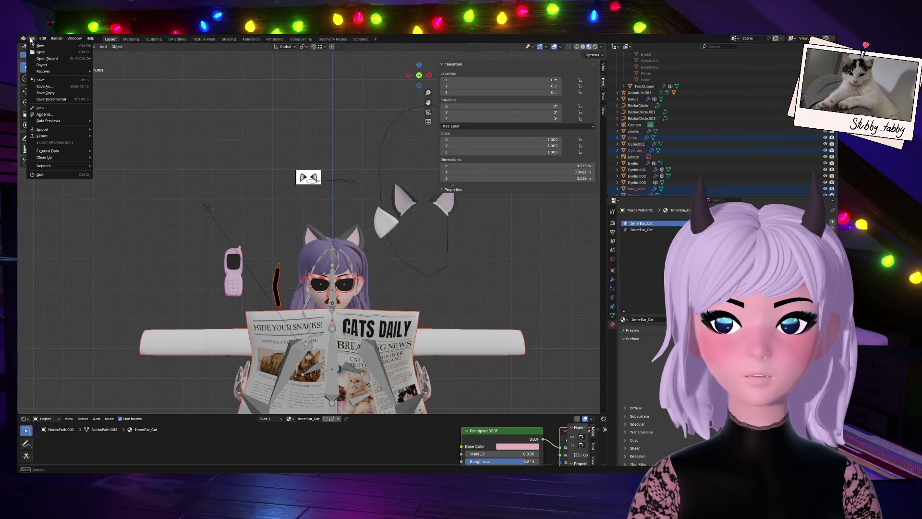
{"action": "left_click", "coordinate": [41, 81]}
Hide the white bar across the arms and the newspaper.
{"action": "left_click", "coordinate": [275, 353]}
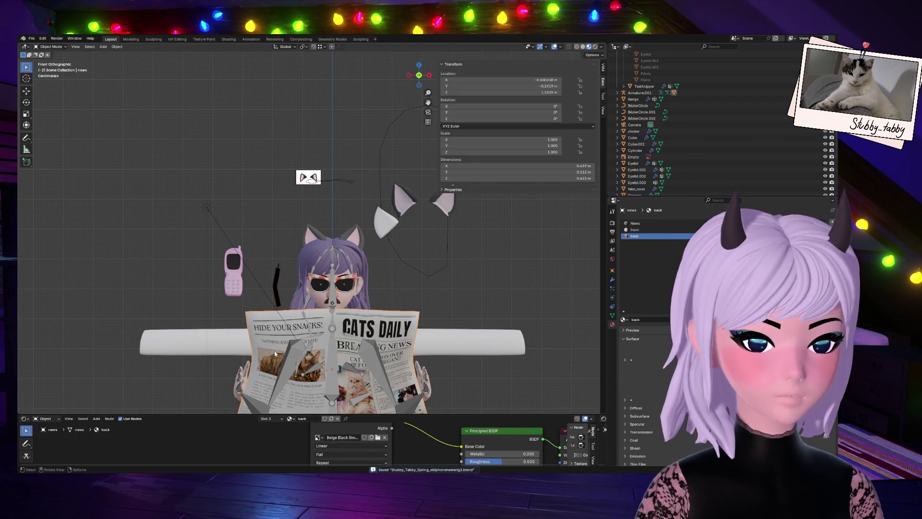
{"action": "left_click", "coordinate": [255, 405]}
{"action": "scroll", "coordinate": [310, 231], "scroll_direction": "down", "scroll_amount": 4}
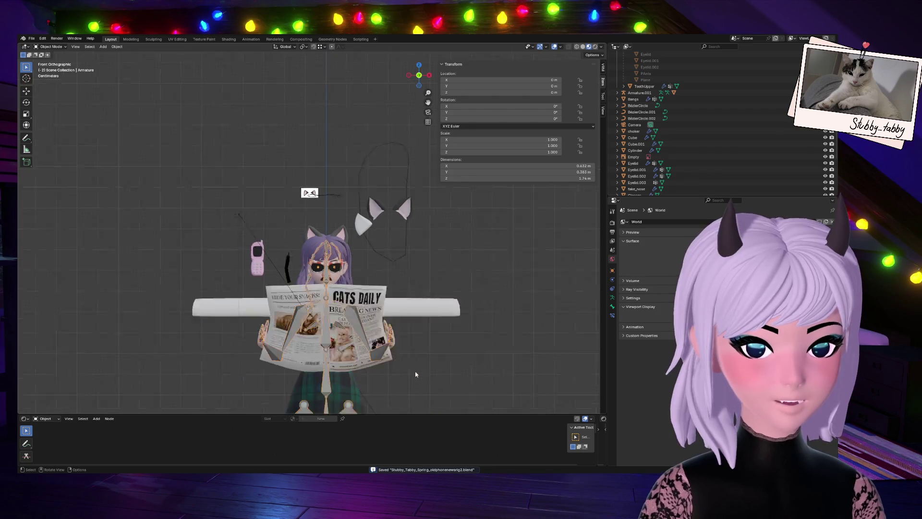
{"action": "scroll", "coordinate": [388, 328], "scroll_direction": "up", "scroll_amount": 4}
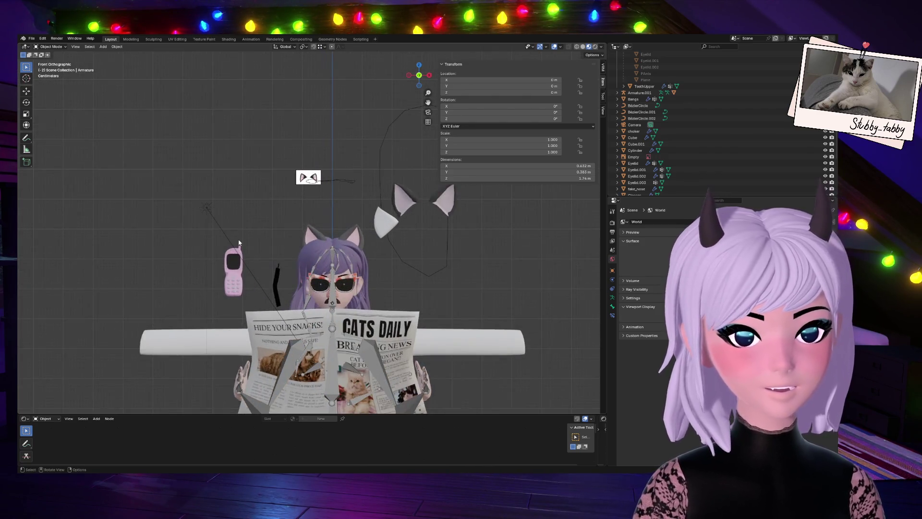
{"action": "left_click", "coordinate": [465, 353]}
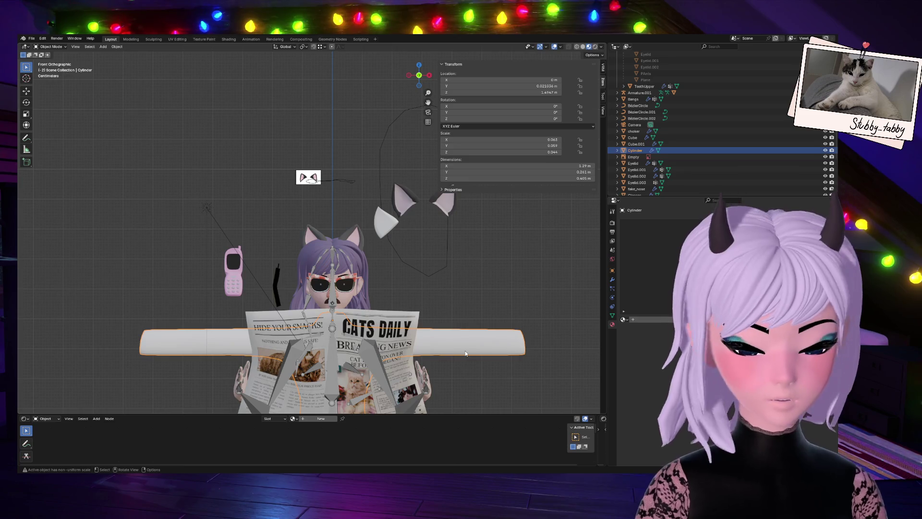
{"action": "key", "text": "h"}
{"action": "left_click", "coordinate": [362, 346]}
{"action": "key", "text": "h"}
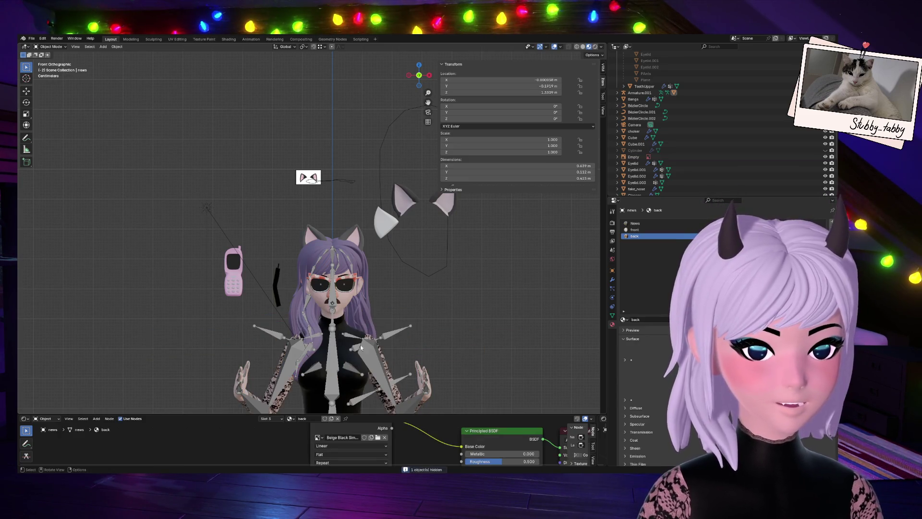
Hide the pink phone and the black cube beside it.
{"action": "left_click_drag", "start_coordinate": [419, 75], "coordinate": [376, 164]}
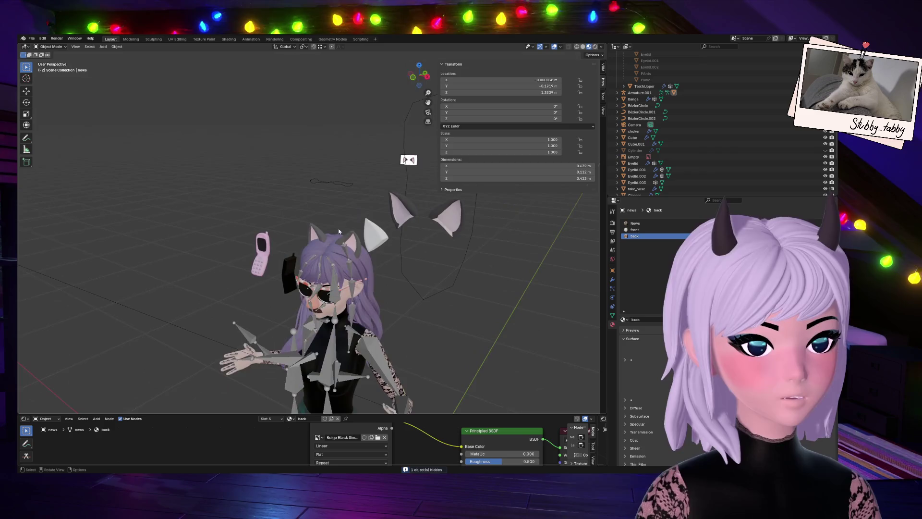
{"action": "left_click", "coordinate": [297, 397]}
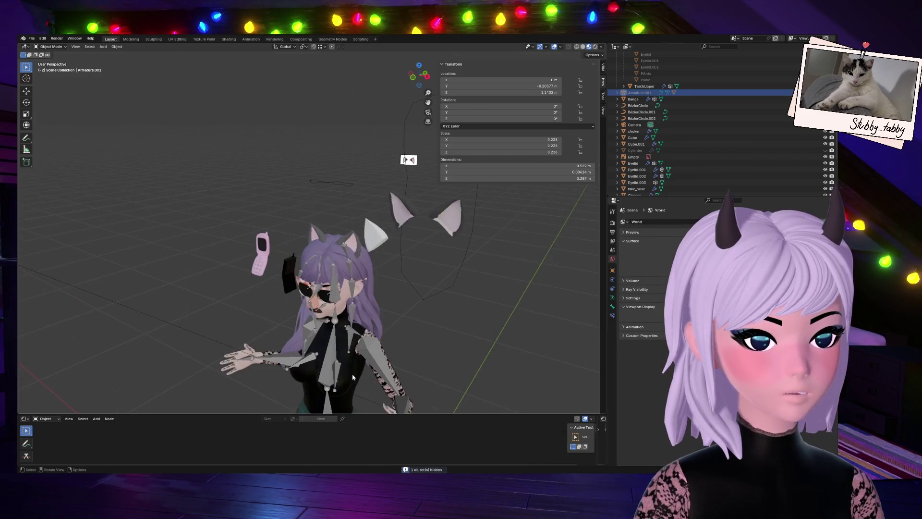
{"action": "left_click", "coordinate": [262, 249]}
{"action": "key", "text": "h"}
{"action": "left_click", "coordinate": [289, 274]}
{"action": "key", "text": "h"}
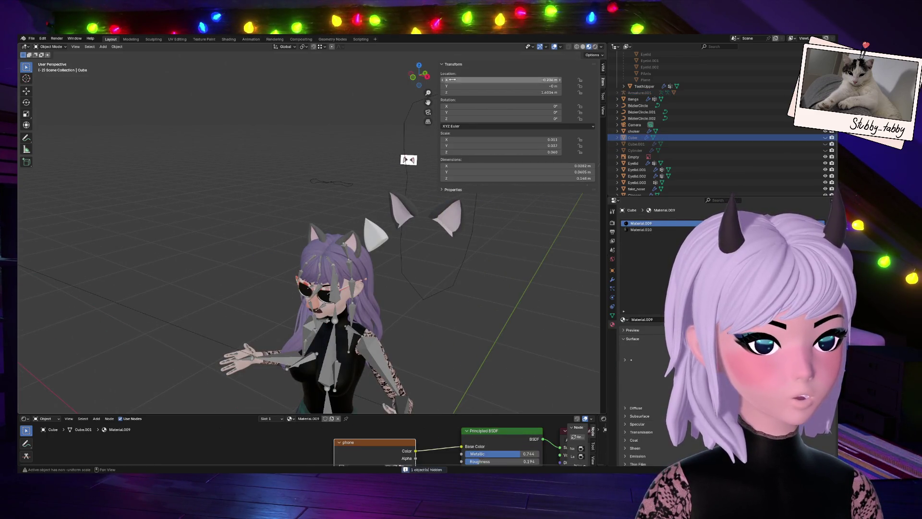
{"action": "left_click_drag", "start_coordinate": [403, 71], "coordinate": [315, 378]}
Briefly switch the armature into Pose Mode and back to Object Mode.
{"action": "left_click", "coordinate": [380, 366]}
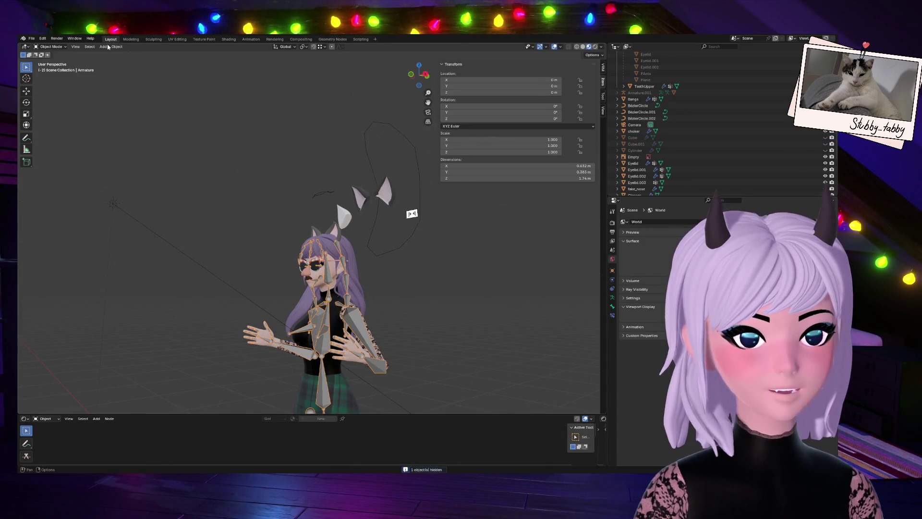
{"action": "left_click", "coordinate": [50, 46]}
{"action": "left_click", "coordinate": [53, 71]}
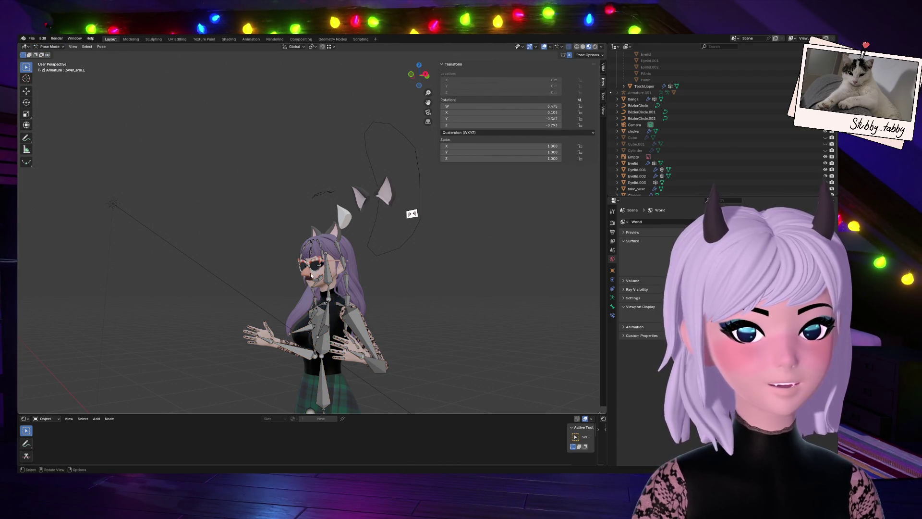
{"action": "key", "text": "Tab"}
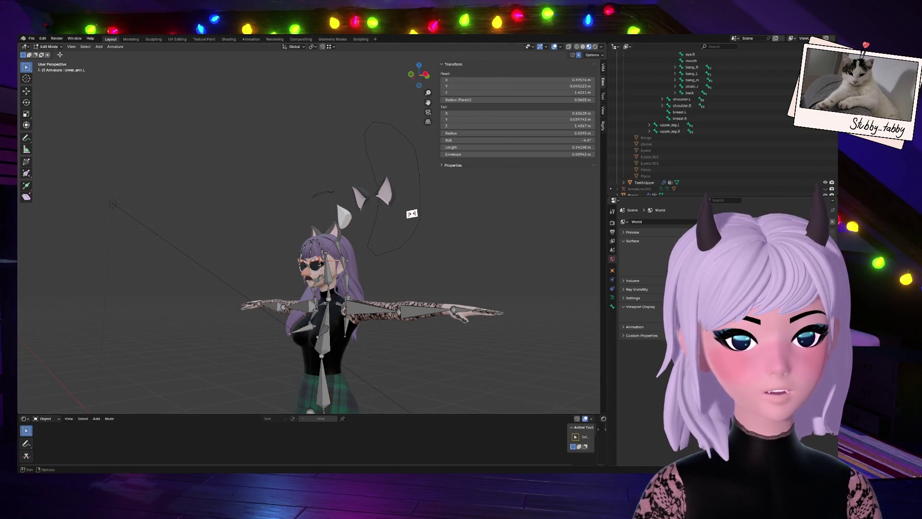
{"action": "key", "text": "Tab"}
Hide the fake nose and the glasses.
{"action": "scroll", "coordinate": [300, 331], "scroll_direction": "up", "scroll_amount": 4}
{"action": "left_click", "coordinate": [300, 332]}
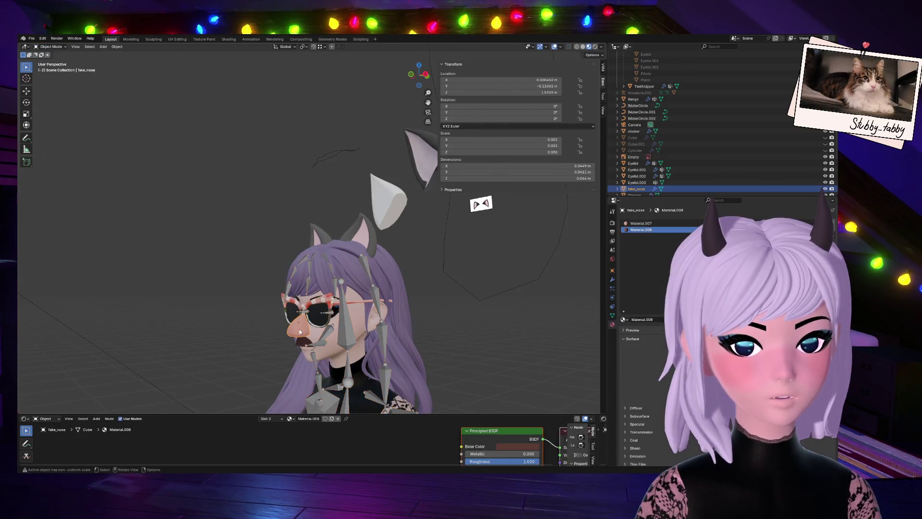
{"action": "key", "text": "h"}
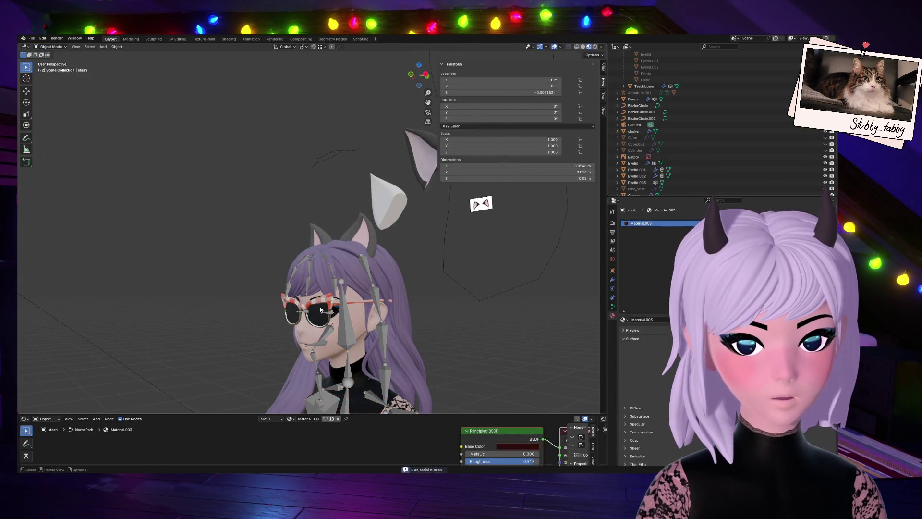
{"action": "left_click", "coordinate": [323, 310]}
{"action": "key", "text": "h"}
Put the avatar's armature in Pose Mode and try a first lower_arm.L rotation.
{"action": "scroll", "coordinate": [321, 277], "scroll_direction": "down", "scroll_amount": 6}
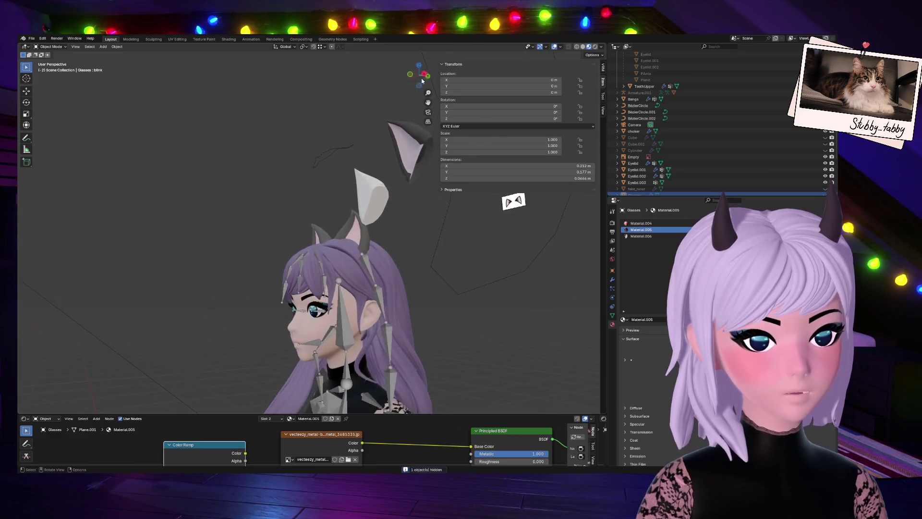
{"action": "left_click", "coordinate": [350, 317]}
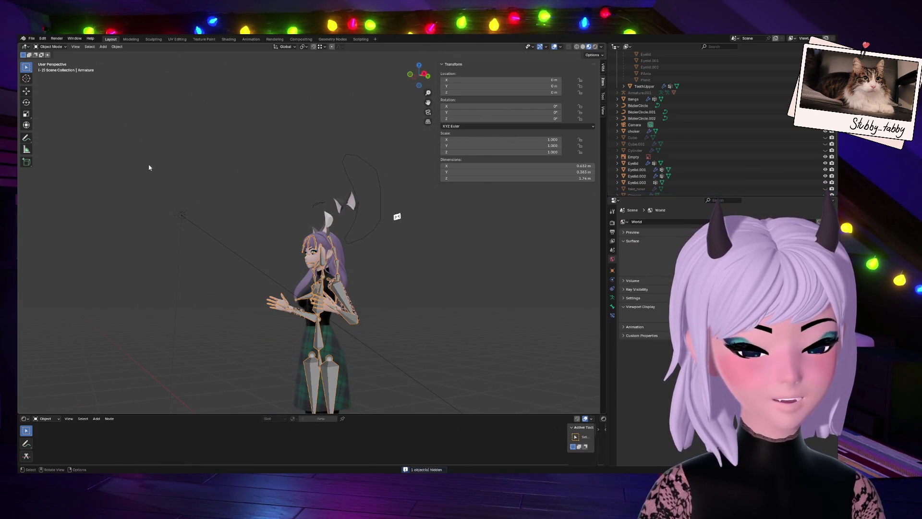
{"action": "left_click", "coordinate": [52, 47]}
{"action": "left_click", "coordinate": [48, 68]}
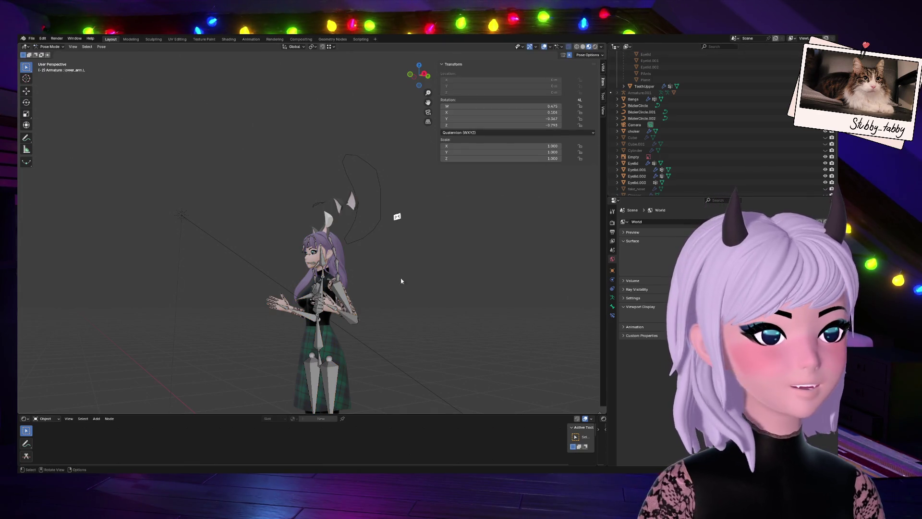
{"action": "left_click_drag", "start_coordinate": [427, 85], "coordinate": [312, 313]}
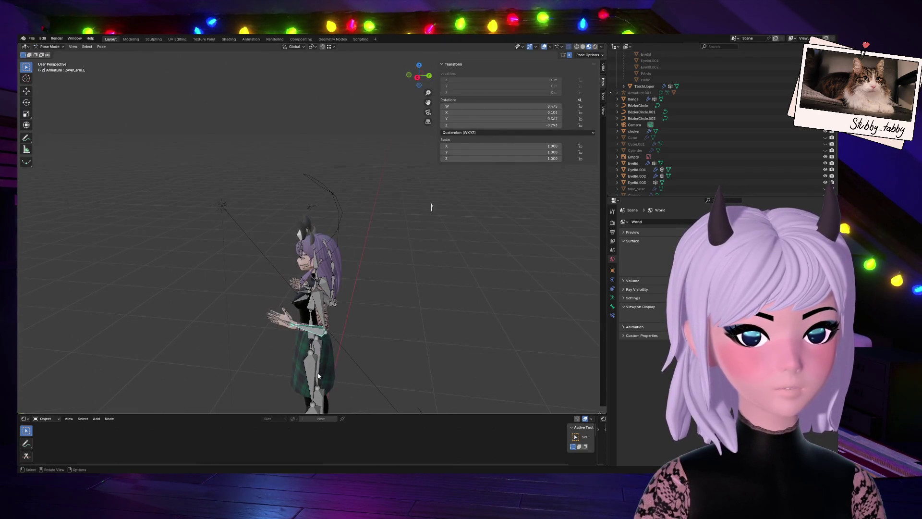
{"action": "key", "text": "h"}
{"action": "key", "text": "ctrl+z"}
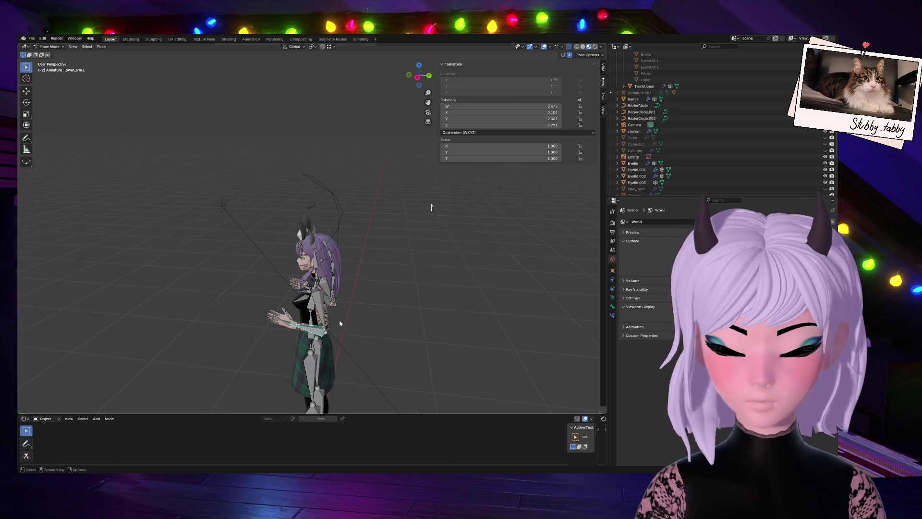
{"action": "key", "text": "r"}
{"action": "key", "text": "Escape"}
Rotate lower_arm.L so the forearm bends outward palms up, then return to Object Mode.
{"action": "left_click_drag", "start_coordinate": [418, 75], "coordinate": [384, 82]}
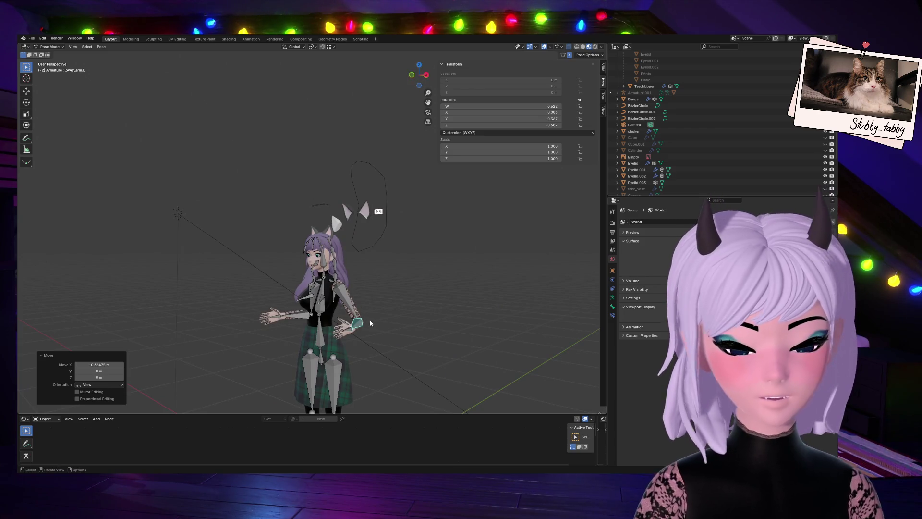
{"action": "key", "text": "r"}
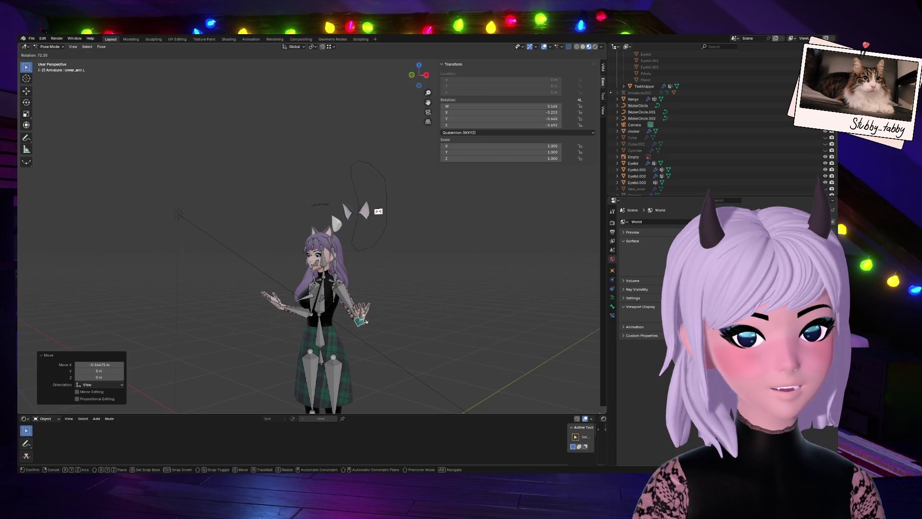
{"action": "left_click", "coordinate": [366, 319]}
{"action": "left_click_drag", "start_coordinate": [421, 77], "coordinate": [415, 77]}
{"action": "key", "text": "Tab"}
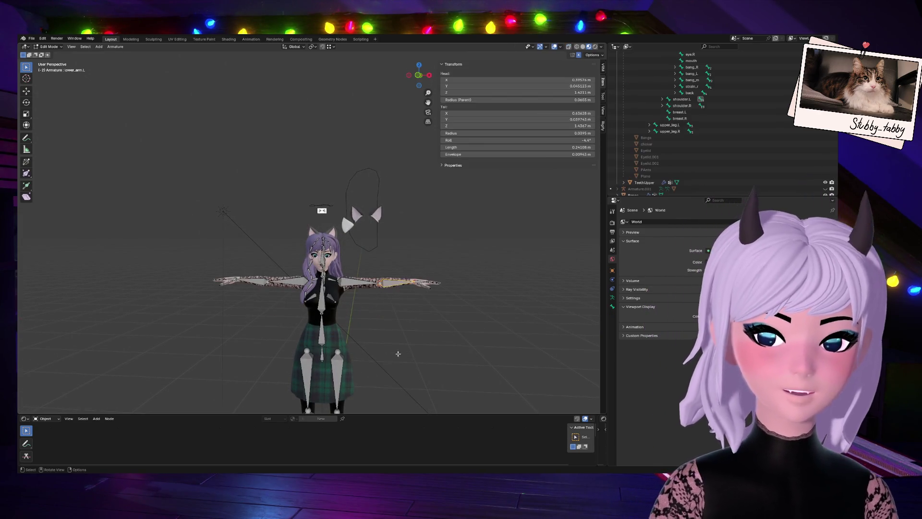
{"action": "key", "text": "Tab"}
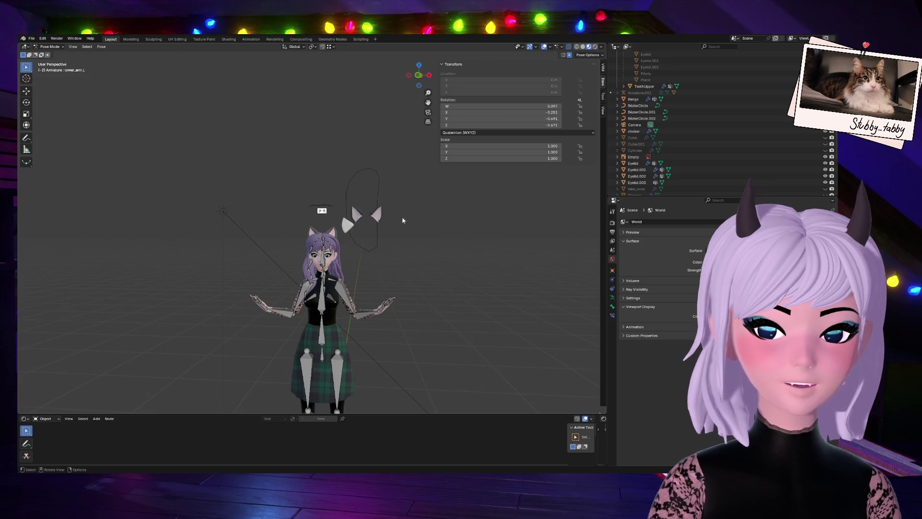
{"action": "scroll", "coordinate": [419, 243], "scroll_direction": "up", "scroll_amount": 2}
{"action": "left_click_drag", "start_coordinate": [418, 75], "coordinate": [410, 85]}
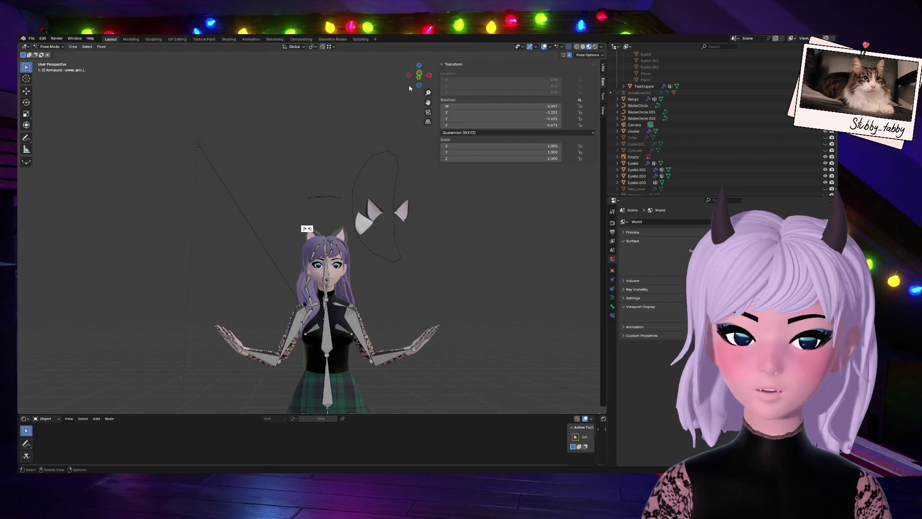
{"action": "key", "text": "ctrl+Tab"}
Hide the armature and select the Empty above the head.
{"action": "left_click", "coordinate": [211, 251]}
{"action": "left_click", "coordinate": [355, 317]}
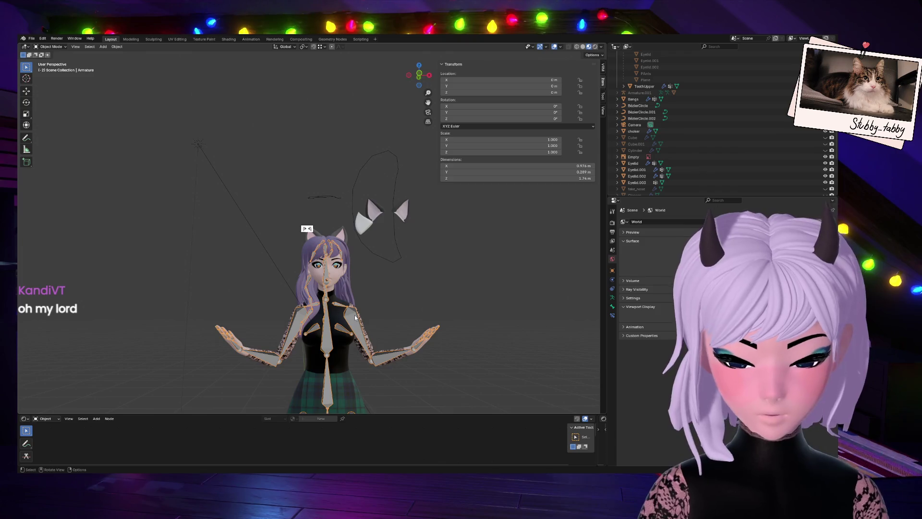
{"action": "key", "text": "h"}
{"action": "scroll", "coordinate": [425, 215], "scroll_direction": "up", "scroll_amount": 3}
{"action": "left_click", "coordinate": [307, 229]}
{"action": "scroll", "coordinate": [378, 314], "scroll_direction": "down", "scroll_amount": 2}
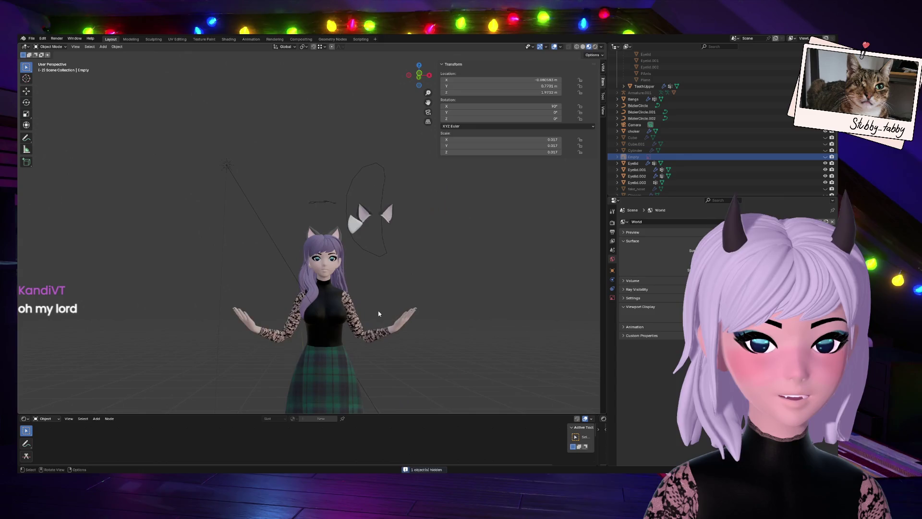
Look at the character straight from the front, recentred in the view.
{"action": "left_click_drag", "start_coordinate": [420, 76], "coordinate": [418, 79]}
{"action": "left_click", "coordinate": [418, 78]}
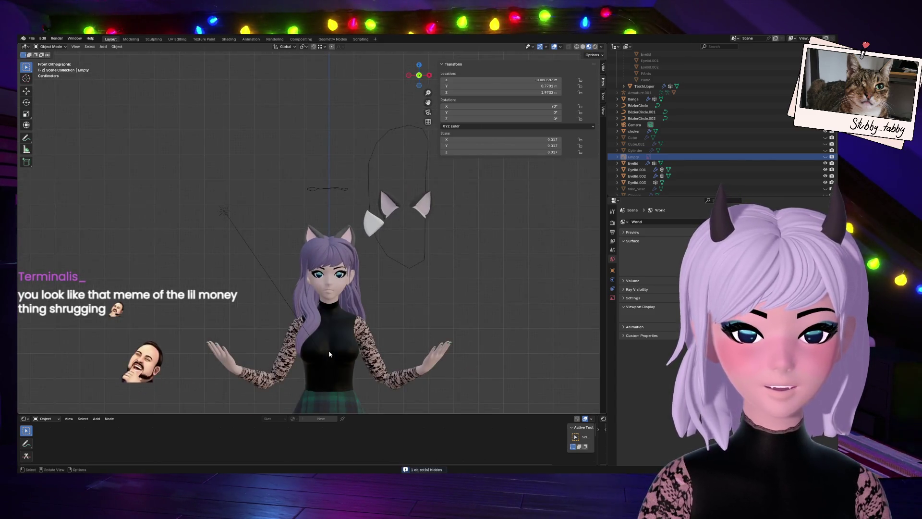
{"action": "middle_click_drag", "start_coordinate": [395, 272], "coordinate": [358, 220], "text": "shift"}
{"action": "scroll", "coordinate": [347, 239], "scroll_direction": "up", "scroll_amount": 2}
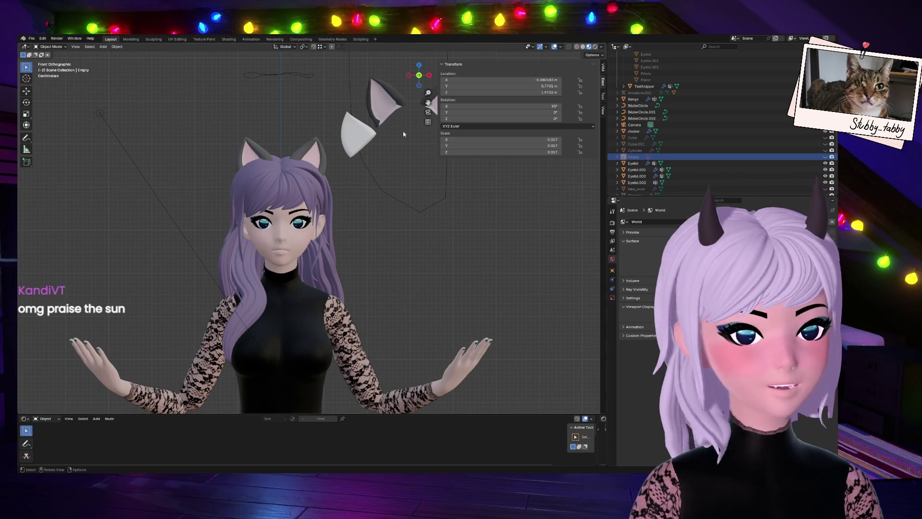
{"action": "scroll", "coordinate": [330, 210], "scroll_direction": "up", "scroll_amount": 1}
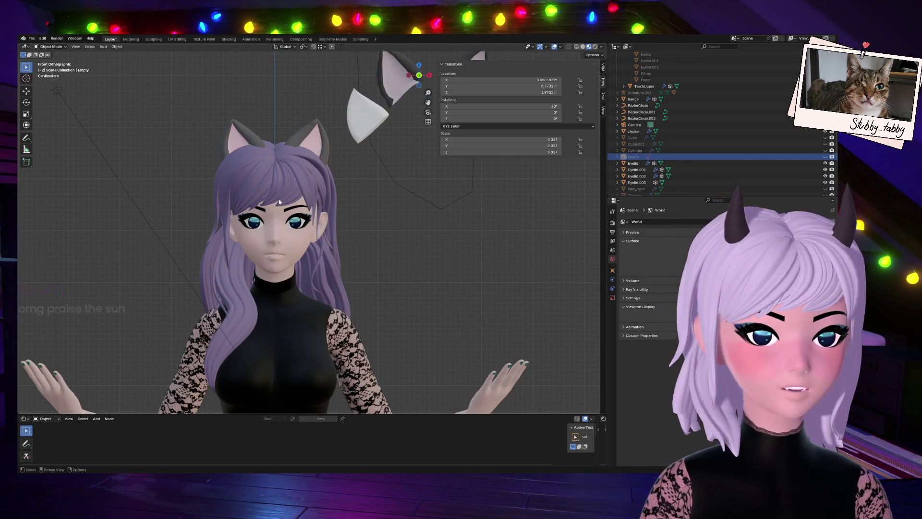
Select the cat-ear object NurbsPath.001, zoom in on it and enter Edit Mode.
{"action": "left_click", "coordinate": [247, 139]}
{"action": "scroll", "coordinate": [383, 339], "scroll_direction": "down", "scroll_amount": 3}
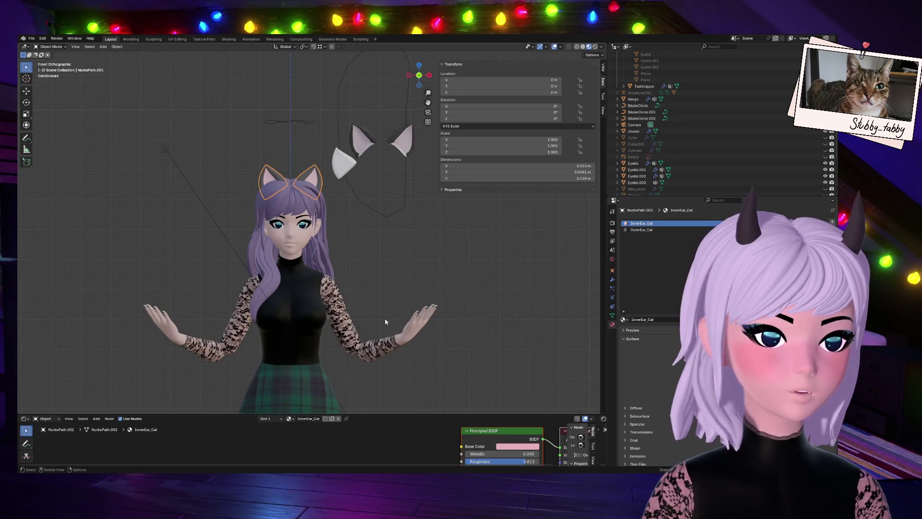
{"action": "scroll", "coordinate": [410, 272], "scroll_direction": "up", "scroll_amount": 3}
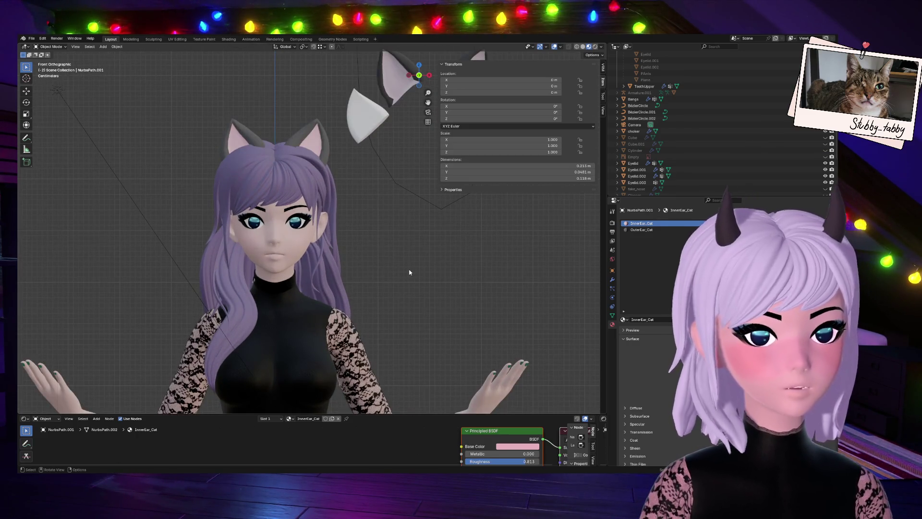
{"action": "scroll", "coordinate": [322, 192], "scroll_direction": "up", "scroll_amount": 3}
{"action": "scroll", "coordinate": [322, 192], "scroll_direction": "down", "scroll_amount": 1}
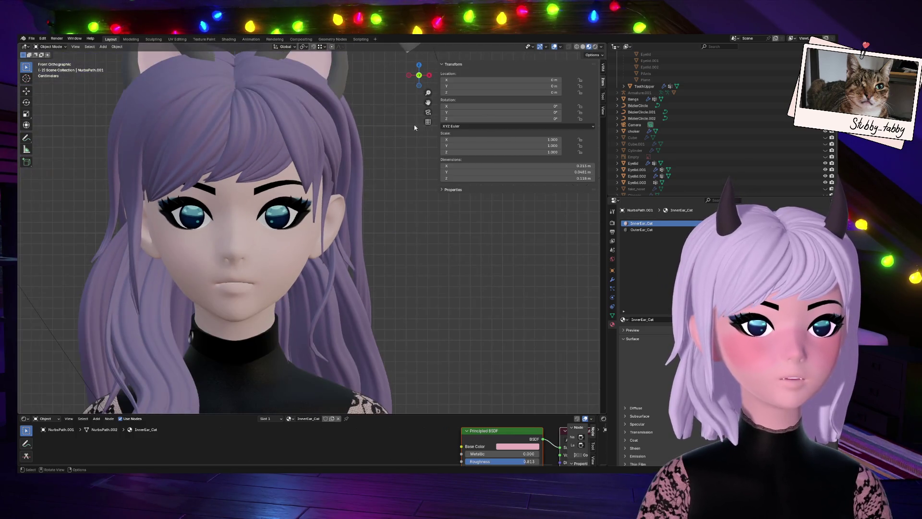
{"action": "left_click_drag", "start_coordinate": [428, 103], "coordinate": [428, 256]}
{"action": "scroll", "coordinate": [241, 184], "scroll_direction": "up", "scroll_amount": 4}
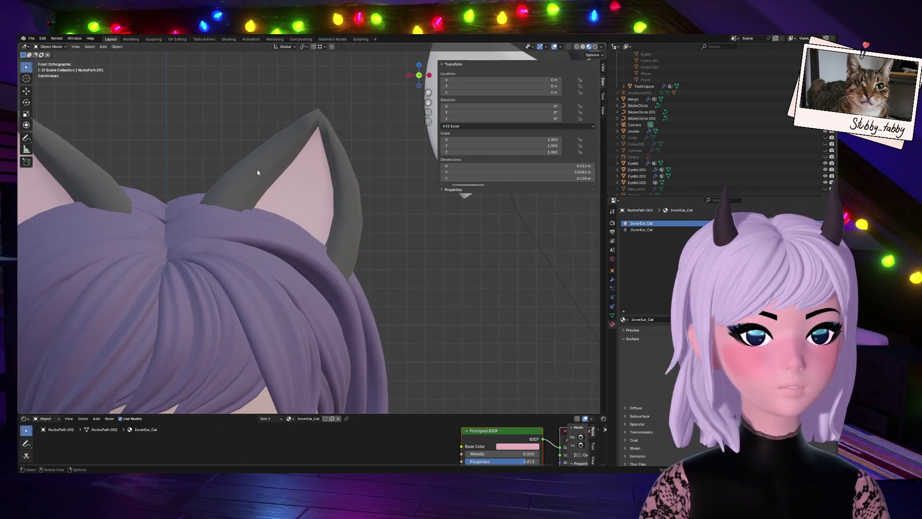
{"action": "key", "text": "Tab"}
{"action": "scroll", "coordinate": [268, 191], "scroll_direction": "up", "scroll_amount": 2}
{"action": "scroll", "coordinate": [135, 208], "scroll_direction": "down", "scroll_amount": 1}
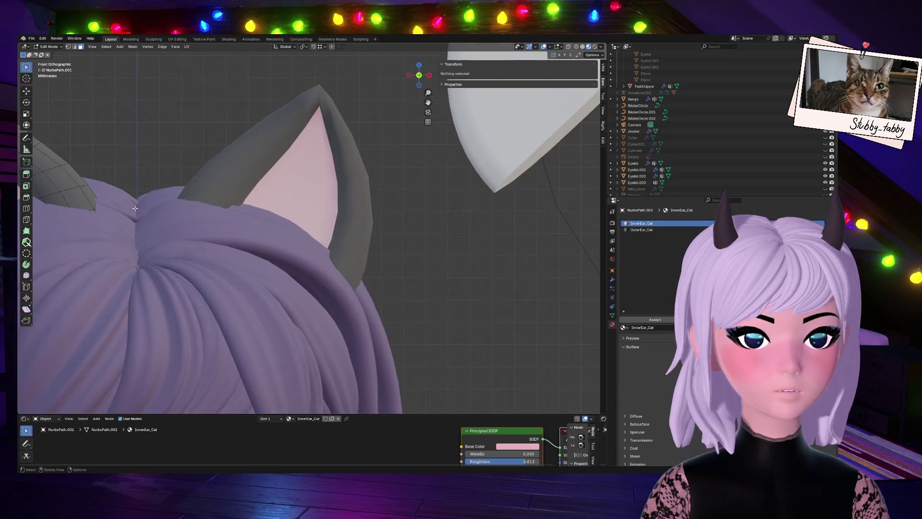
{"action": "left_click", "coordinate": [55, 204]}
{"action": "key", "text": "KP_Decimal"}
{"action": "scroll", "coordinate": [246, 176], "scroll_direction": "down", "scroll_amount": 2}
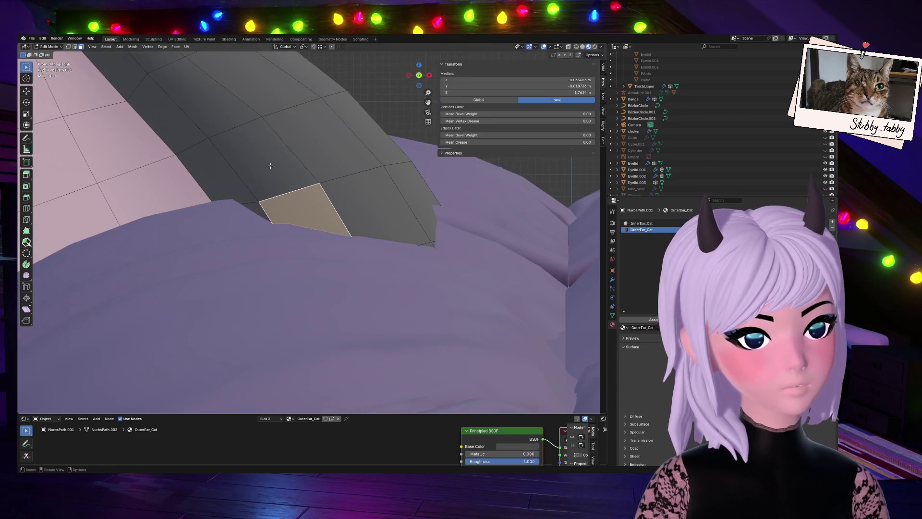
{"action": "left_click_drag", "start_coordinate": [419, 77], "coordinate": [231, 224]}
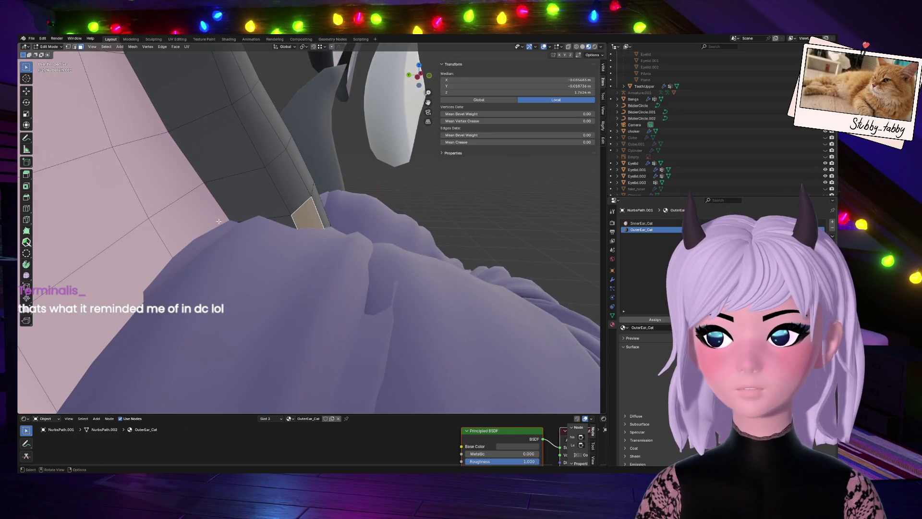
{"action": "scroll", "coordinate": [219, 221], "scroll_direction": "down", "scroll_amount": 1}
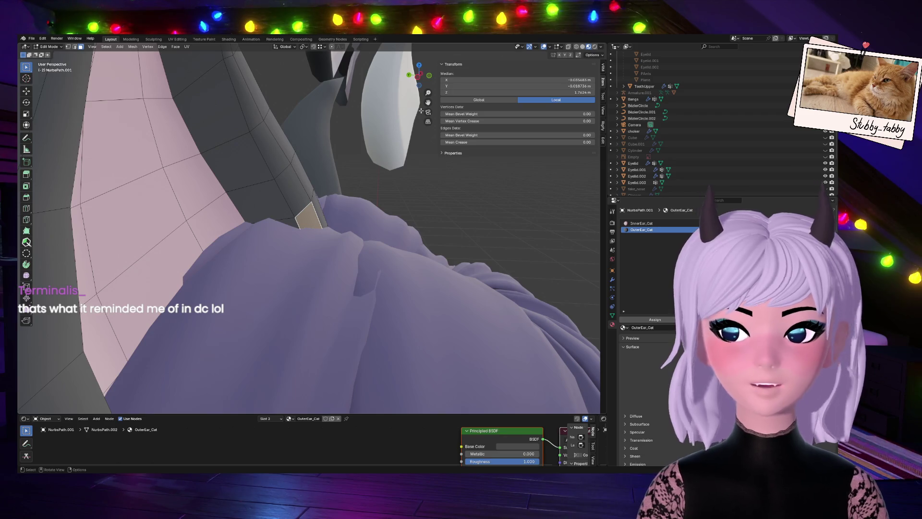
{"action": "mouse_move", "coordinate": [425, 76]}
{"action": "left_mouse_down"}
{"action": "mouse_move", "coordinate": [398, 88]}
{"action": "mouse_move", "coordinate": [428, 69]}
{"action": "left_mouse_up"}
{"action": "left_click", "coordinate": [258, 220]}
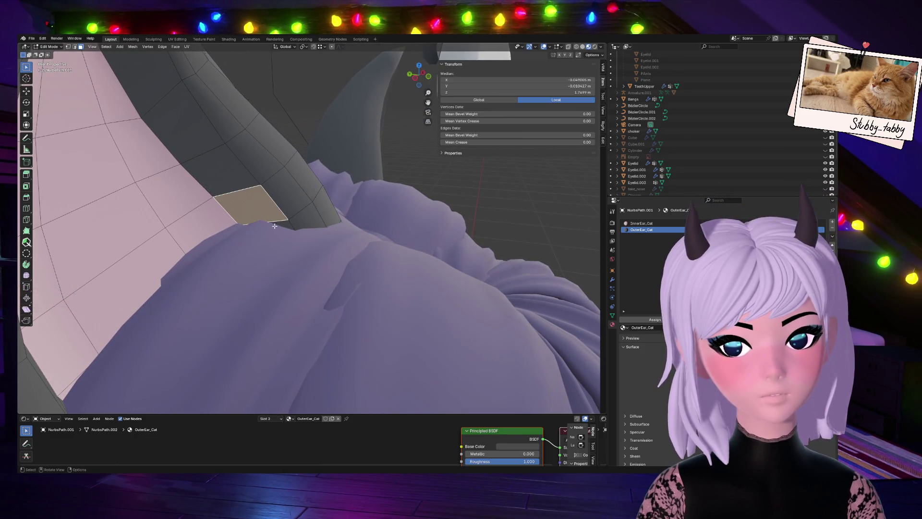
{"action": "left_click", "coordinate": [275, 227]}
{"action": "left_click_drag", "start_coordinate": [431, 75], "coordinate": [398, 96]}
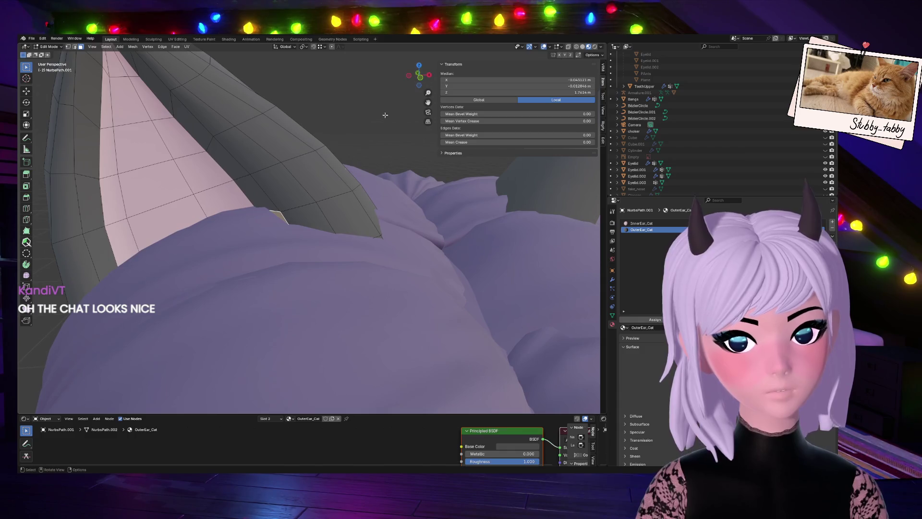
{"action": "key", "text": "g"}
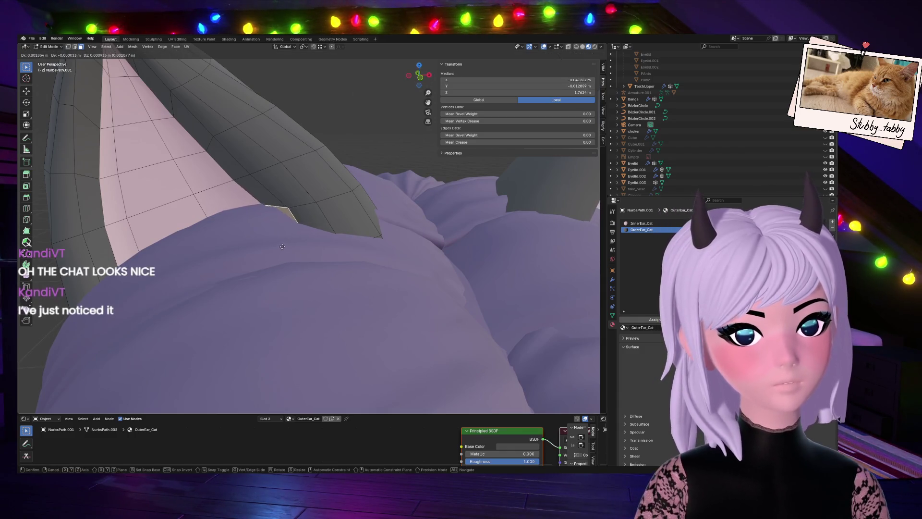
{"action": "left_click", "coordinate": [286, 242]}
{"action": "scroll", "coordinate": [323, 238], "scroll_direction": "down", "scroll_amount": 2}
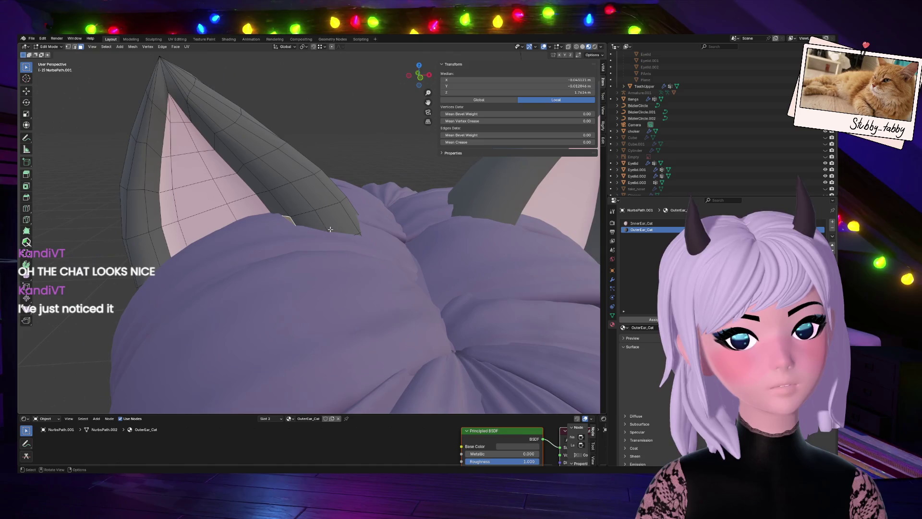
{"action": "key", "text": "g"}
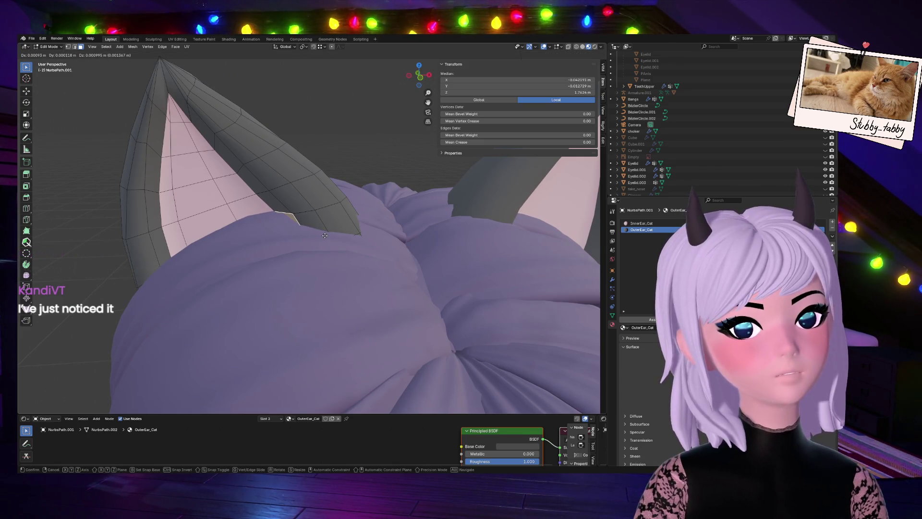
{"action": "left_click", "coordinate": [325, 235]}
{"action": "scroll", "coordinate": [327, 236], "scroll_direction": "down", "scroll_amount": 2}
{"action": "left_click", "coordinate": [346, 152]}
{"action": "middle_click_drag", "start_coordinate": [347, 153], "coordinate": [366, 168]}
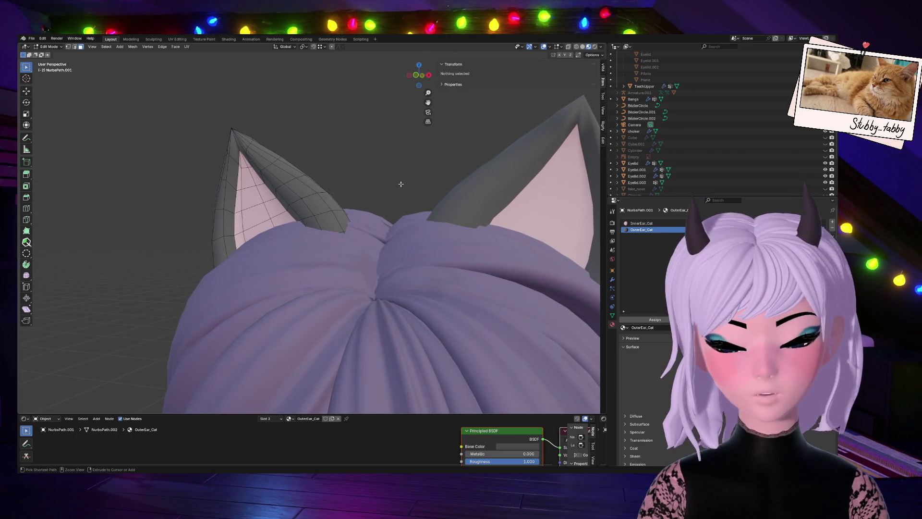
{"action": "key", "text": "ctrl+z"}
{"action": "left_click", "coordinate": [384, 201]}
{"action": "scroll", "coordinate": [385, 202], "scroll_direction": "down", "scroll_amount": 3}
{"action": "middle_click_drag", "start_coordinate": [367, 157], "coordinate": [362, 188]}
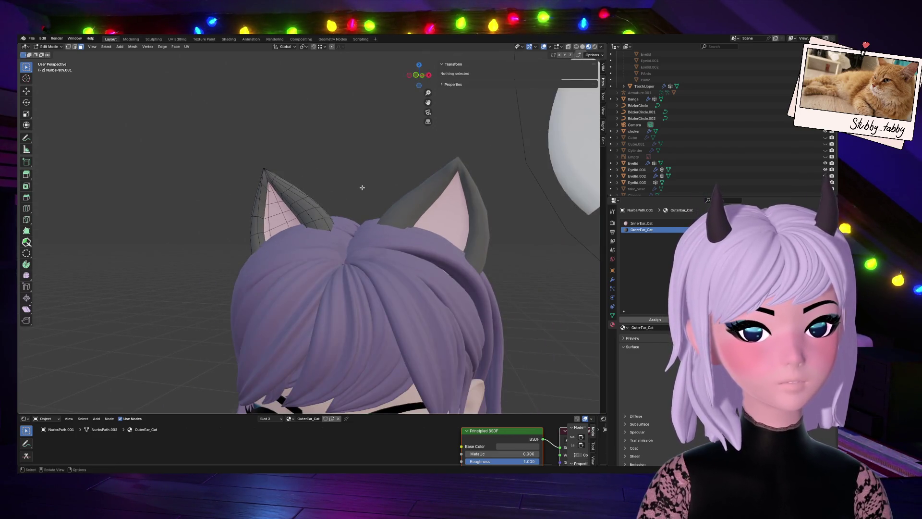
{"action": "mouse_move", "coordinate": [448, 69]}
{"action": "middle_mouse_down"}
{"action": "mouse_move", "coordinate": [466, 109]}
{"action": "mouse_move", "coordinate": [402, 90]}
{"action": "middle_mouse_up"}
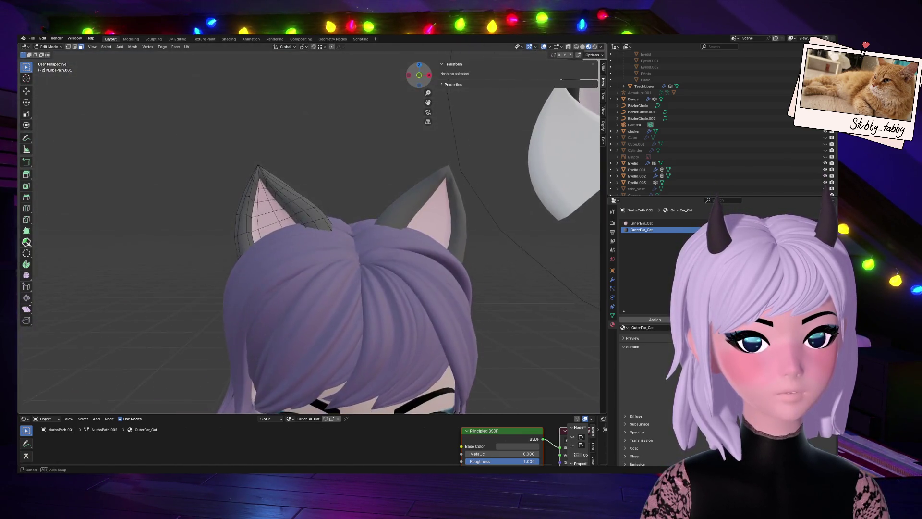
{"action": "key", "text": "l"}
{"action": "left_click_drag", "start_coordinate": [418, 75], "coordinate": [424, 98]}
In front view, rotate the cat ear to a new tilt.
{"action": "left_click", "coordinate": [427, 76]}
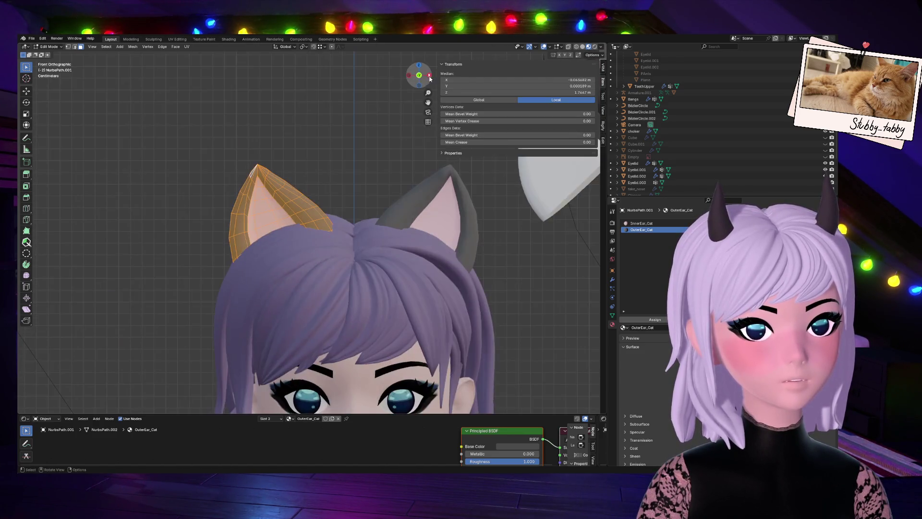
{"action": "key", "text": "r"}
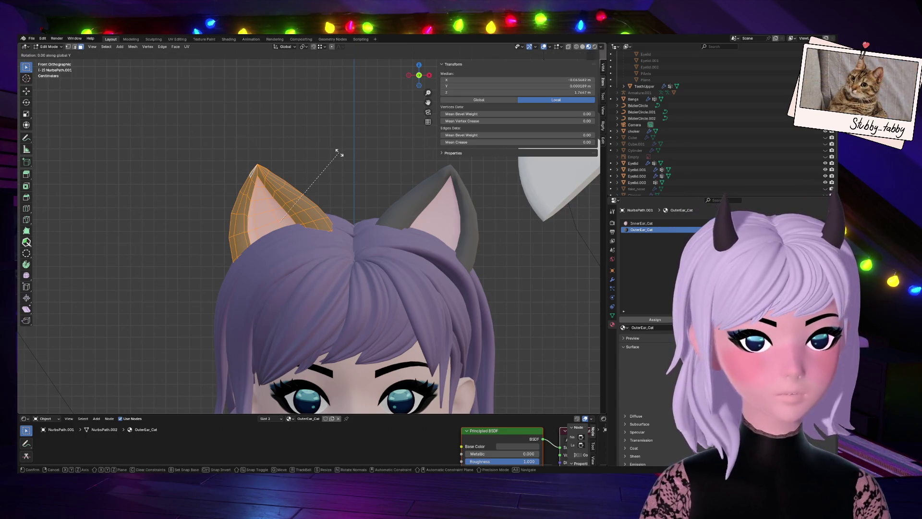
{"action": "left_click", "coordinate": [338, 150]}
{"action": "key", "text": "r"}
{"action": "key", "text": "x"}
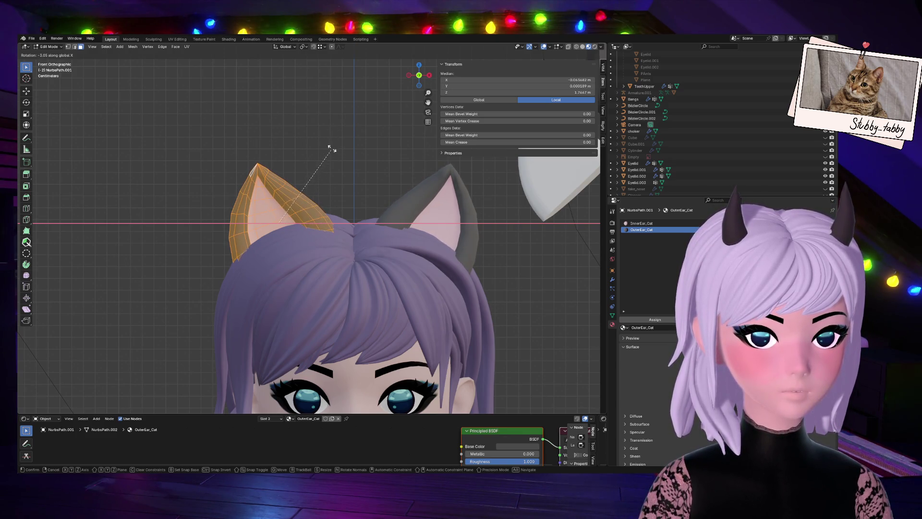
{"action": "right_click", "coordinate": [318, 203]}
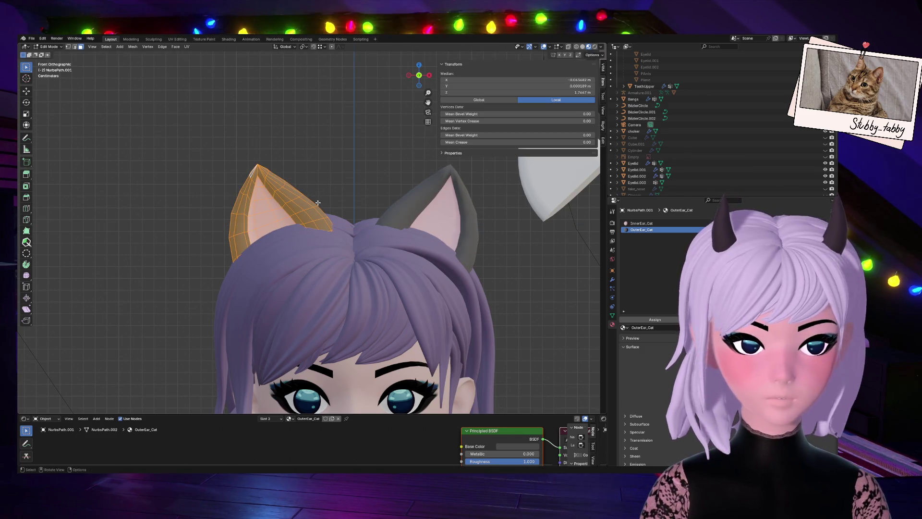
{"action": "key", "text": "r"}
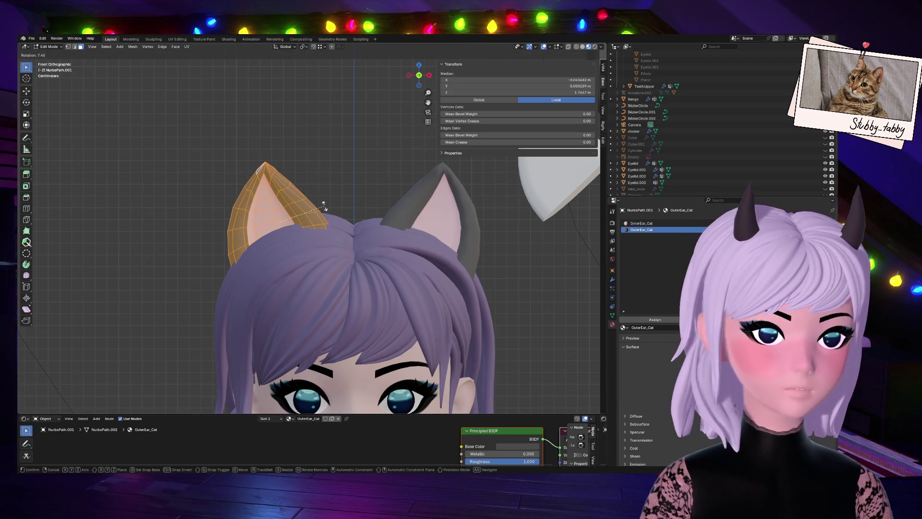
{"action": "left_click", "coordinate": [331, 209]}
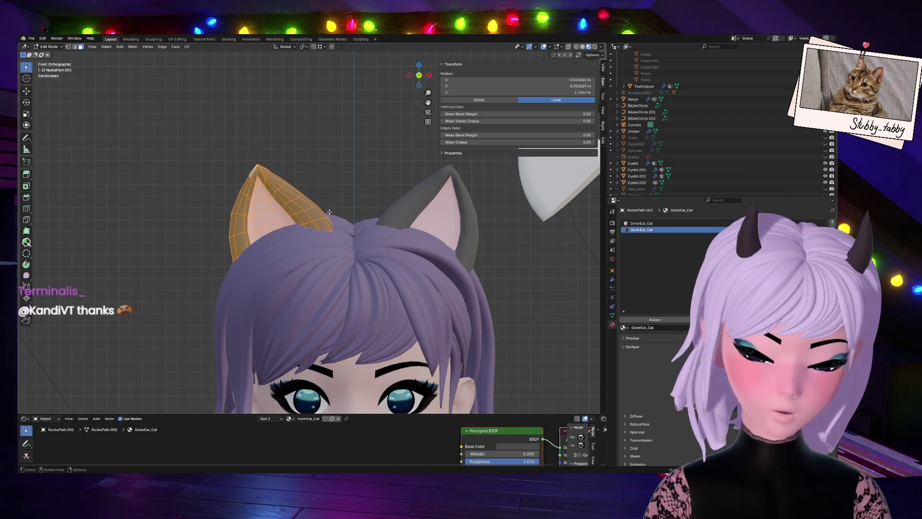
Shift the ear slightly (about -0.0003 m) and return to Object Mode.
{"action": "key", "text": "g"}
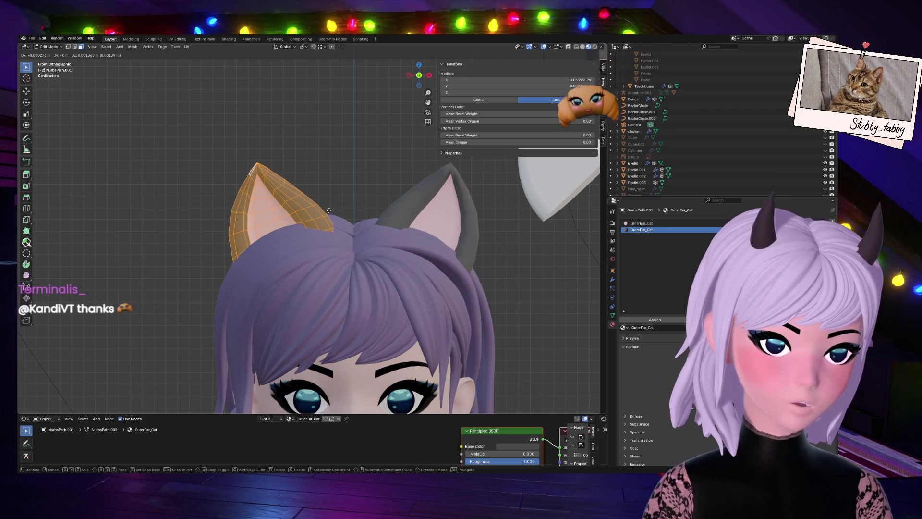
{"action": "left_click", "coordinate": [329, 209]}
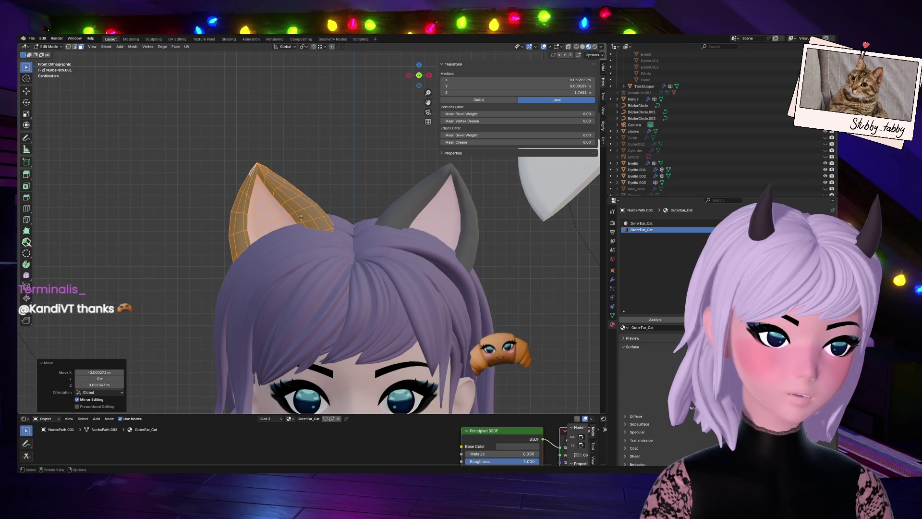
{"action": "mouse_move", "coordinate": [420, 75]}
{"action": "left_mouse_down"}
{"action": "mouse_move", "coordinate": [403, 94]}
{"action": "mouse_move", "coordinate": [409, 87]}
{"action": "left_mouse_up"}
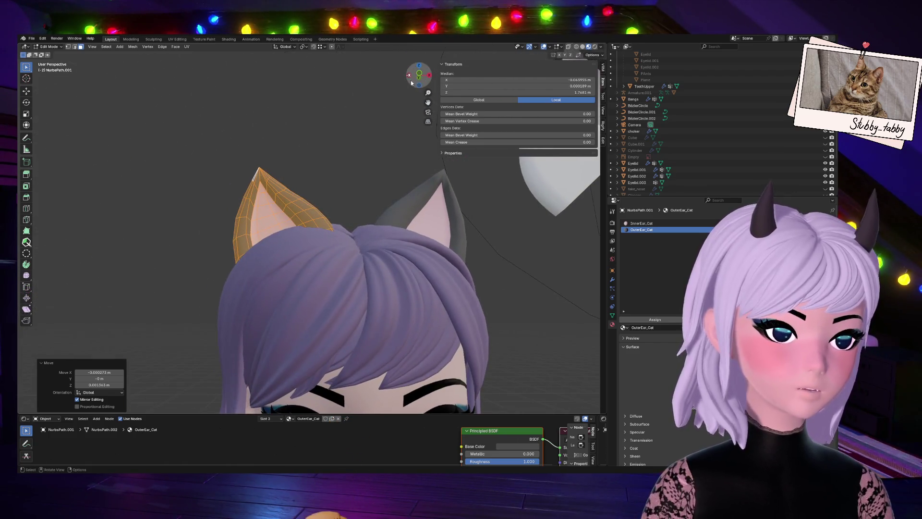
{"action": "key", "text": "KP_1"}
{"action": "key", "text": "Tab"}
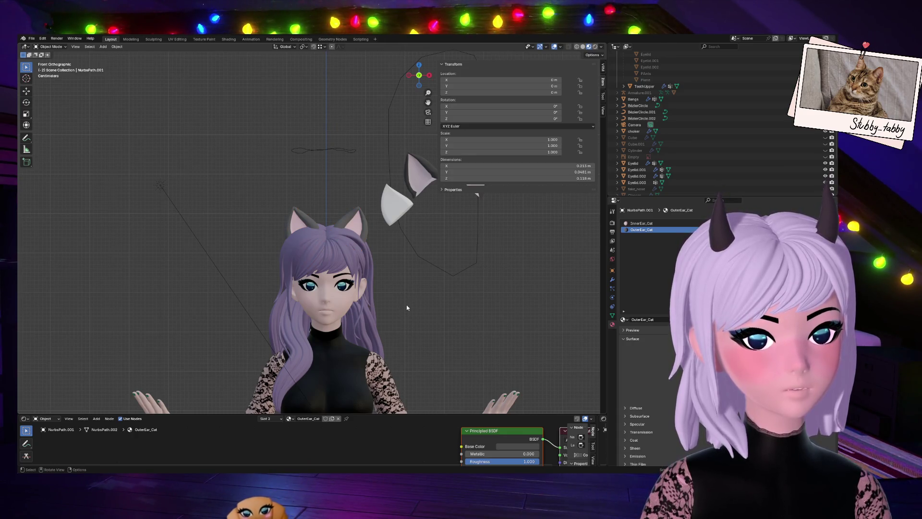
Add a single-bone armature, raise it to head height and scale it down.
{"action": "key", "text": "shift+a"}
{"action": "left_click", "coordinate": [401, 334]}
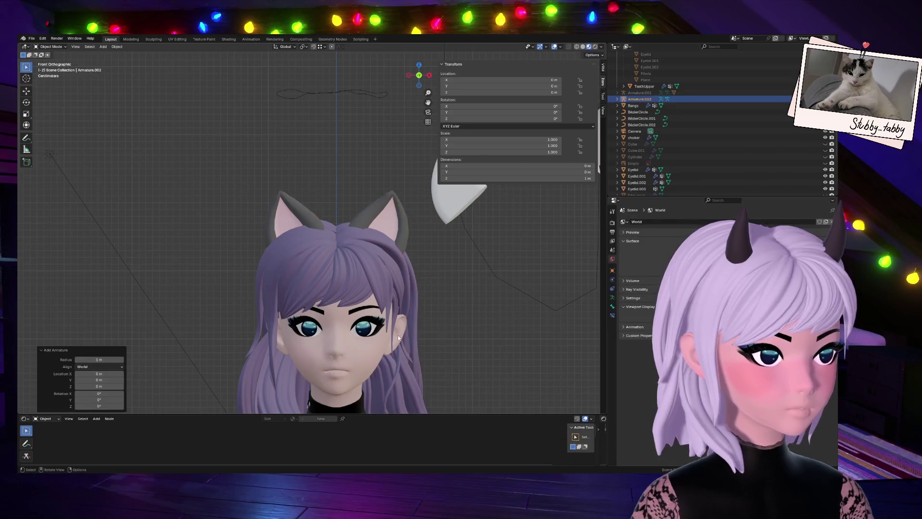
{"action": "scroll", "coordinate": [403, 336], "scroll_direction": "down", "scroll_amount": 5}
{"action": "key", "text": "g"}
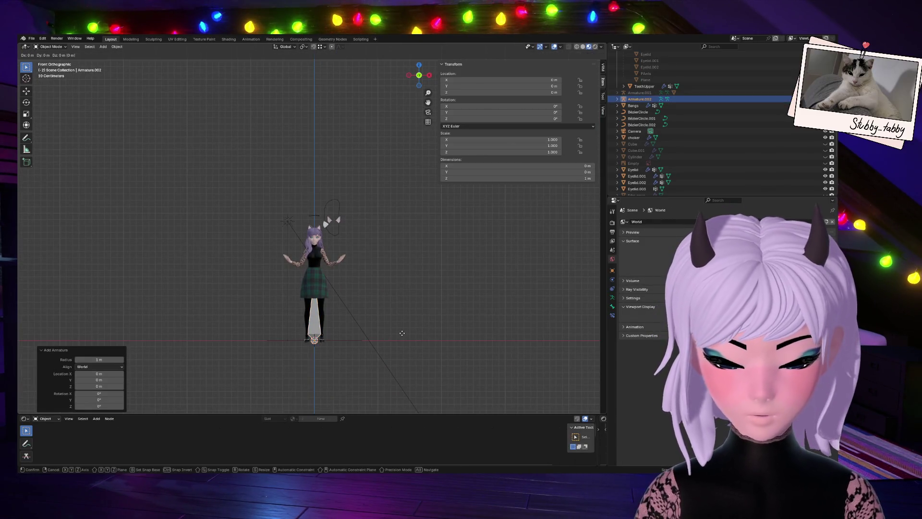
{"action": "key", "text": "z"}
{"action": "left_click", "coordinate": [383, 235]}
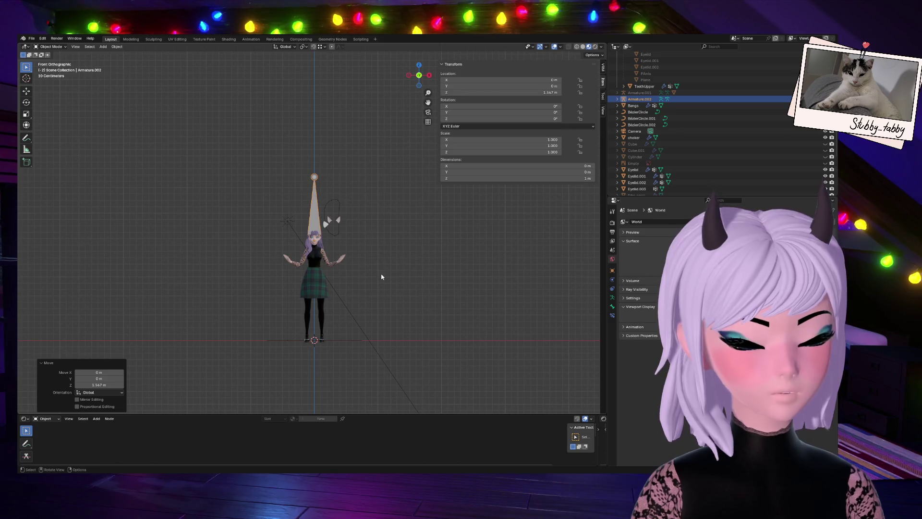
{"action": "scroll", "coordinate": [382, 277], "scroll_direction": "up", "scroll_amount": 4}
{"action": "scroll", "coordinate": [373, 270], "scroll_direction": "down", "scroll_amount": 1}
{"action": "key", "text": "s"}
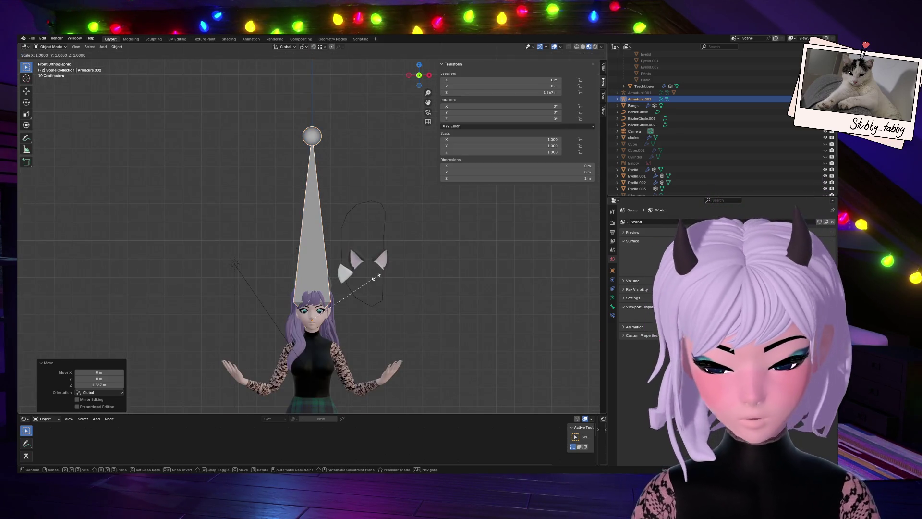
{"action": "left_click", "coordinate": [325, 311]}
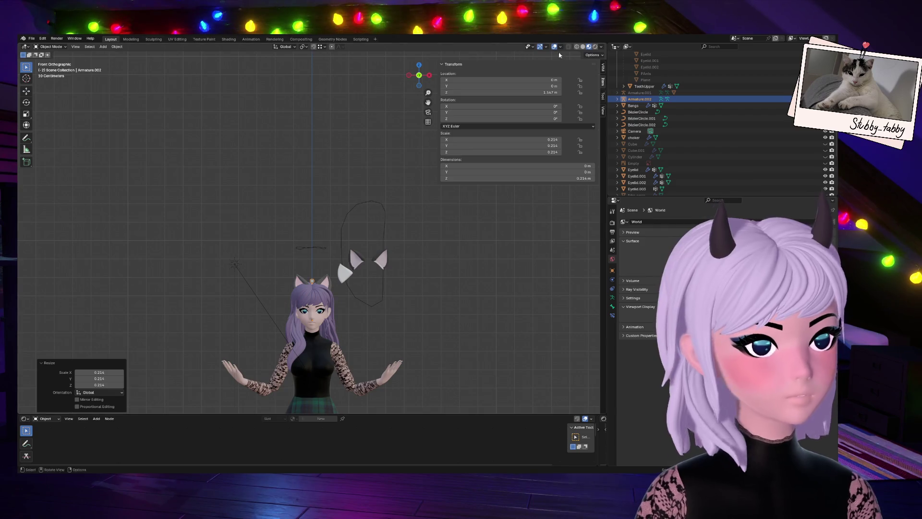
{"action": "scroll", "coordinate": [377, 345], "scroll_direction": "up", "scroll_amount": 3}
Fit the armature into the left ear at scale 0.023, tilted -24.8°, and enter Edit Mode.
{"action": "key", "text": "g"}
{"action": "left_click", "coordinate": [357, 317]}
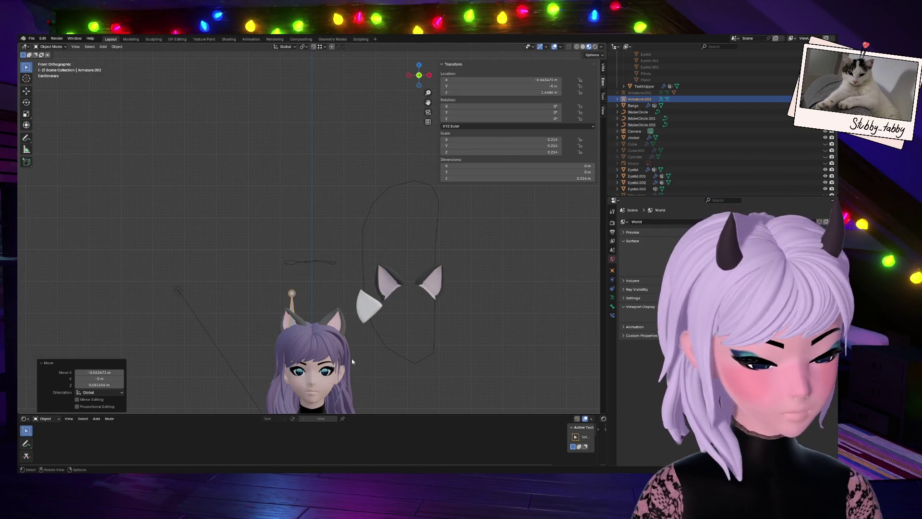
{"action": "scroll", "coordinate": [351, 359], "scroll_direction": "up", "scroll_amount": 3}
{"action": "scroll", "coordinate": [351, 336], "scroll_direction": "down", "scroll_amount": 1}
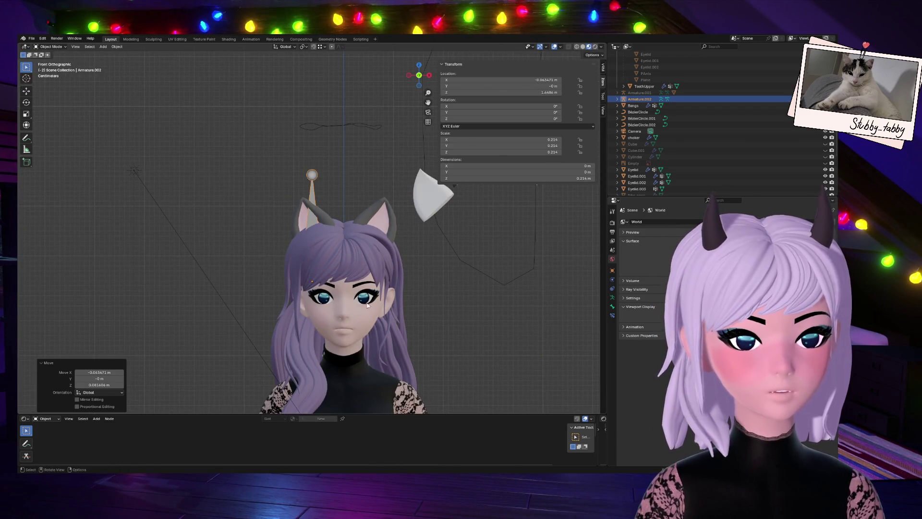
{"action": "key", "text": "s"}
{"action": "left_click", "coordinate": [378, 292]}
{"action": "key", "text": "g"}
{"action": "left_click", "coordinate": [385, 235]}
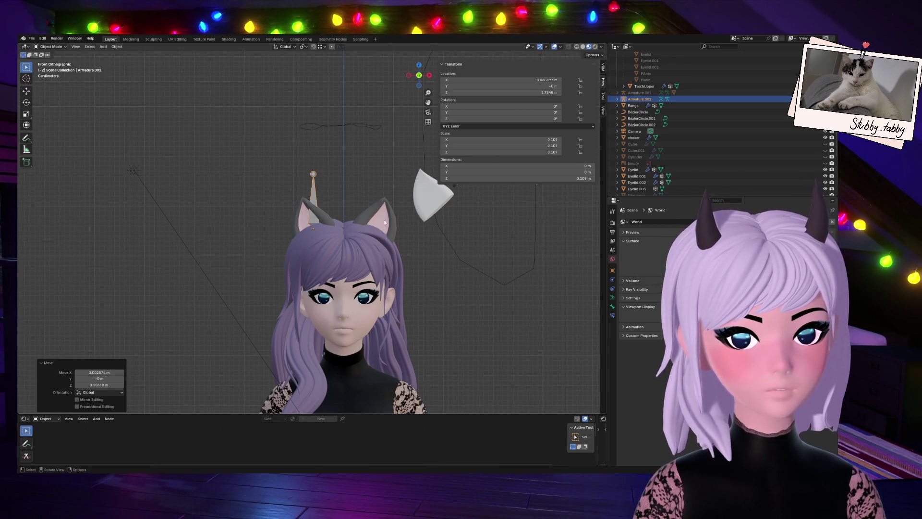
{"action": "key", "text": "r"}
{"action": "left_click", "coordinate": [288, 135]}
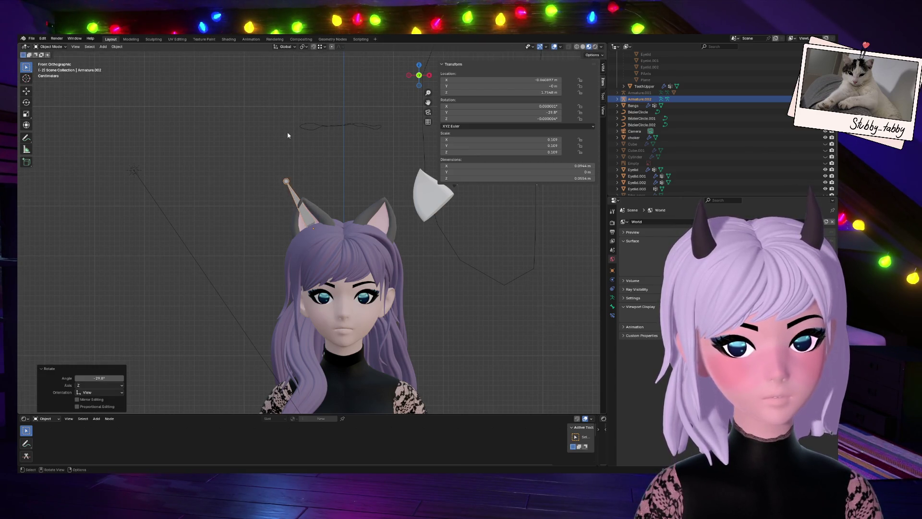
{"action": "key", "text": "s"}
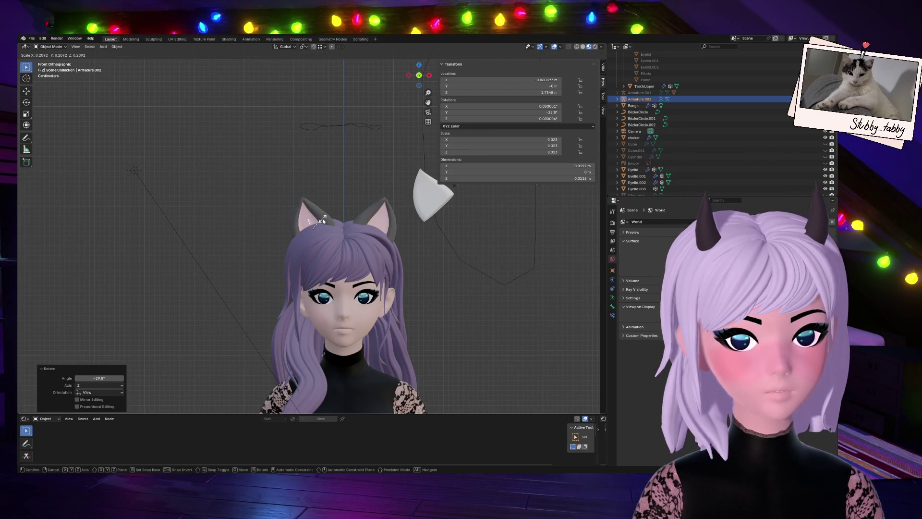
{"action": "left_click", "coordinate": [319, 220]}
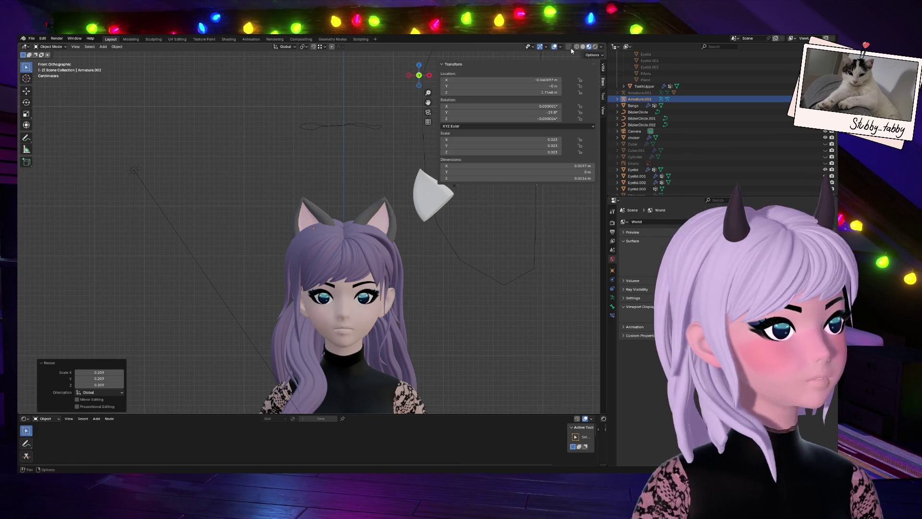
{"action": "key", "text": "Tab"}
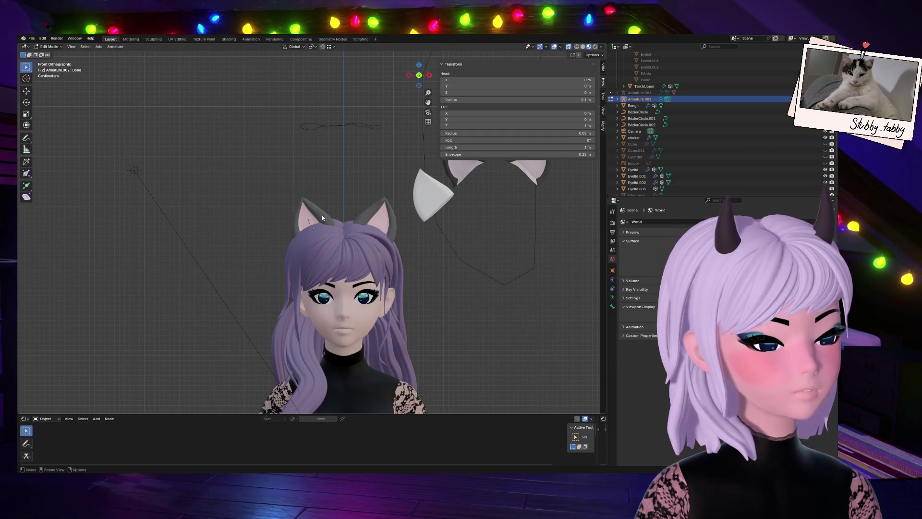
In solid shading, tilt and nudge the ear bone into the left ear base, then show Bone properties.
{"action": "scroll", "coordinate": [342, 203], "scroll_direction": "up", "scroll_amount": 6}
{"action": "left_click", "coordinate": [583, 46]}
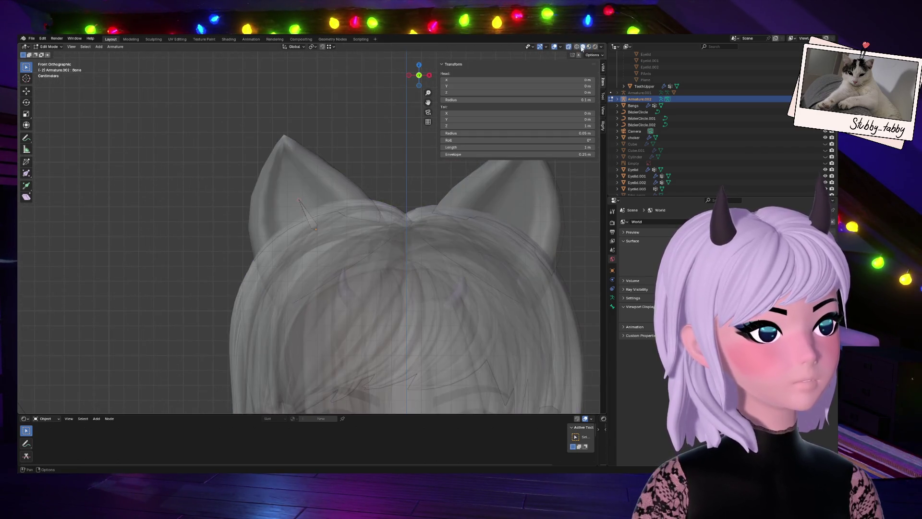
{"action": "scroll", "coordinate": [366, 221], "scroll_direction": "up", "scroll_amount": 3}
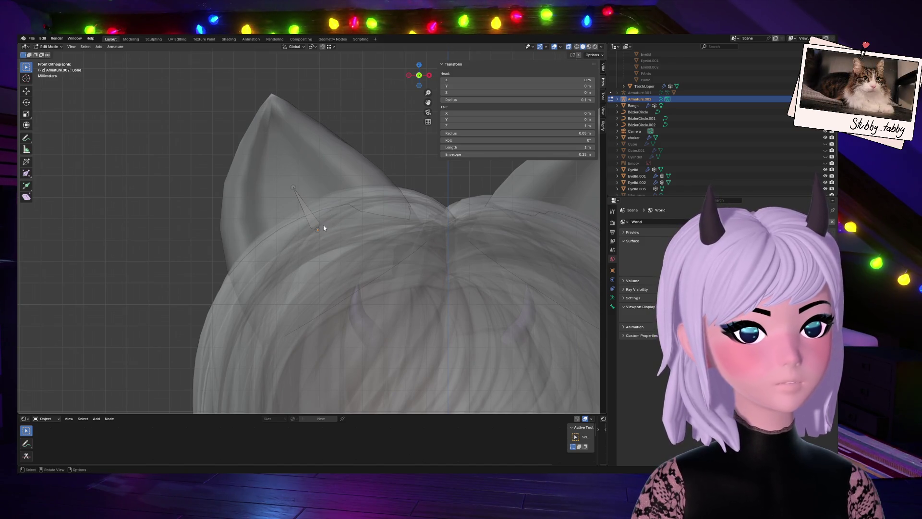
{"action": "key", "text": "g"}
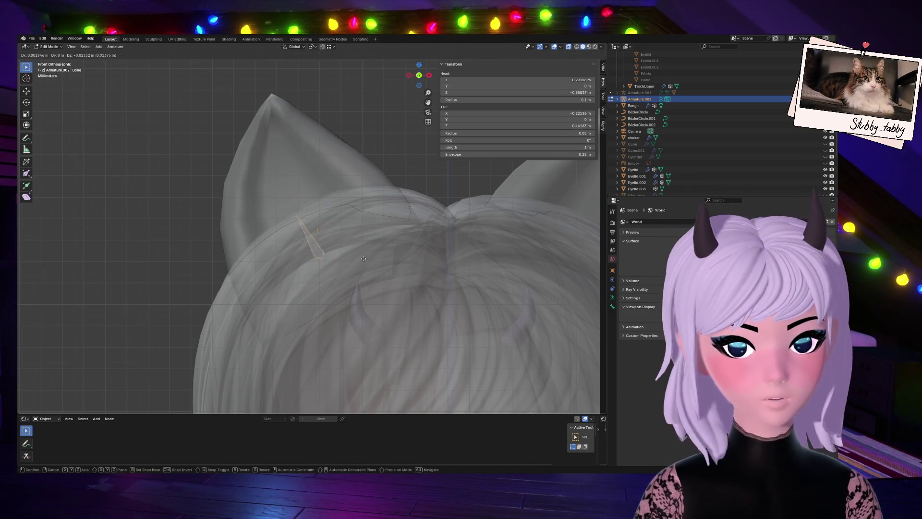
{"action": "left_click", "coordinate": [390, 280]}
{"action": "scroll", "coordinate": [382, 275], "scroll_direction": "down", "scroll_amount": 4}
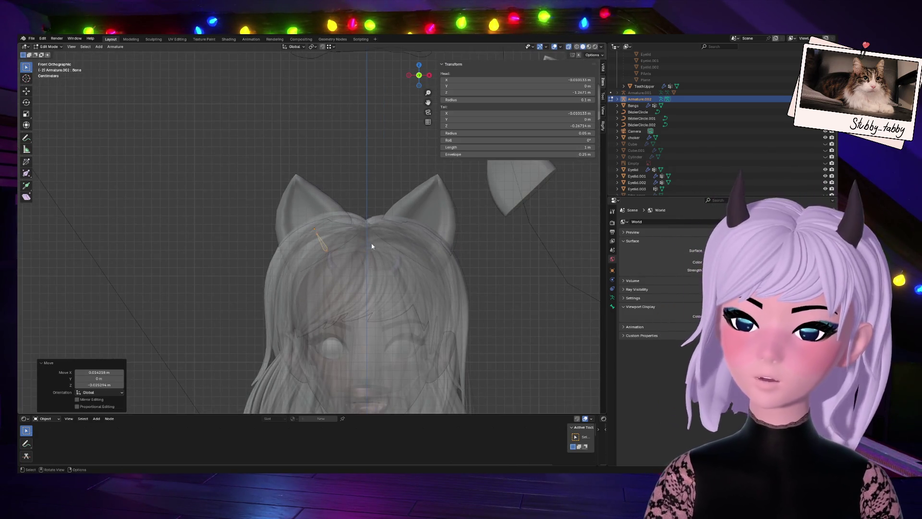
{"action": "key", "text": "r"}
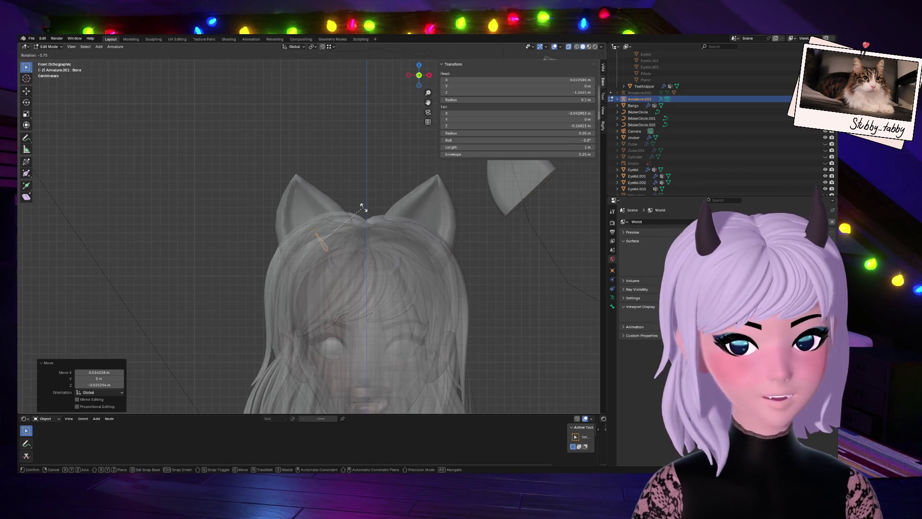
{"action": "left_click", "coordinate": [359, 206]}
{"action": "key", "text": "g"}
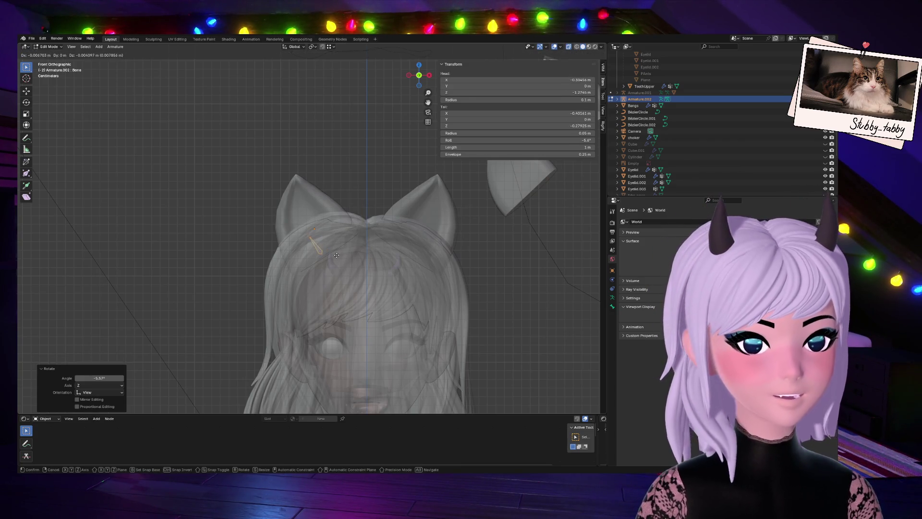
{"action": "left_click", "coordinate": [340, 255]}
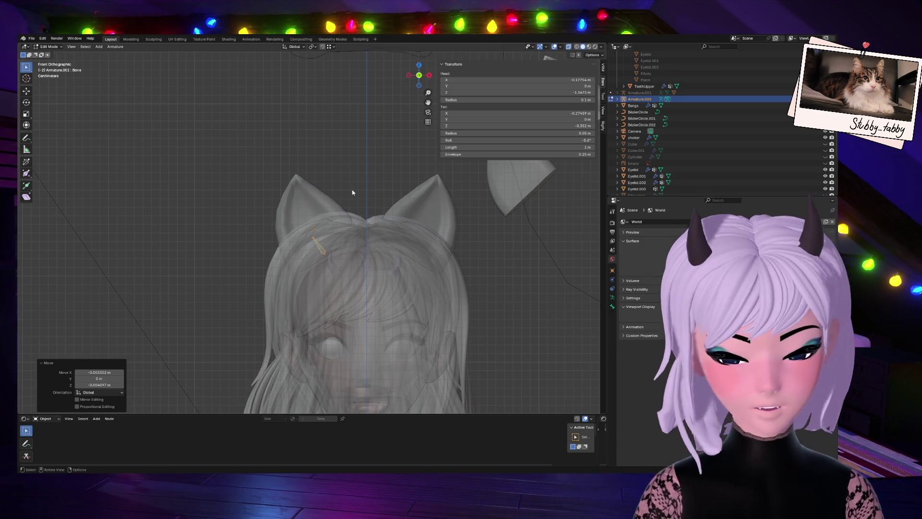
{"action": "left_click", "coordinate": [612, 307]}
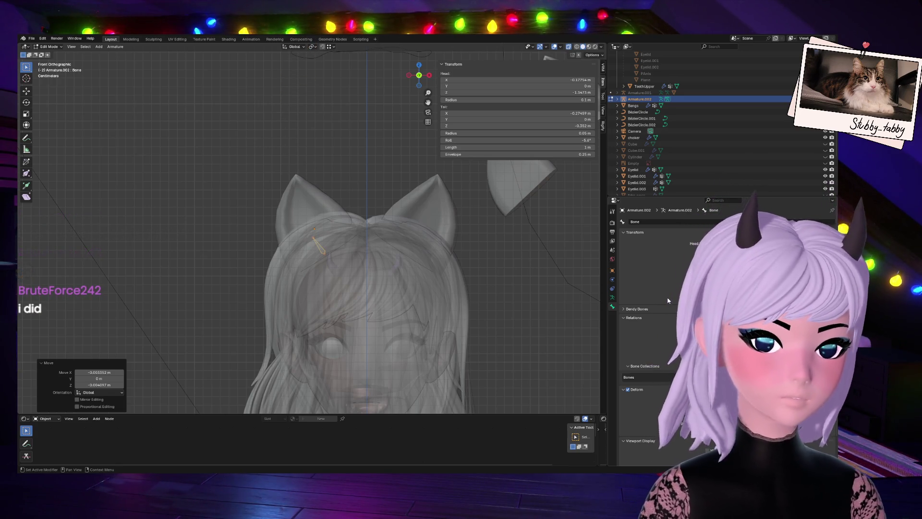
Begin renaming the ear bone from 'Bone' to Cat_R_1 in the Bone tab.
{"action": "left_click", "coordinate": [646, 222]}
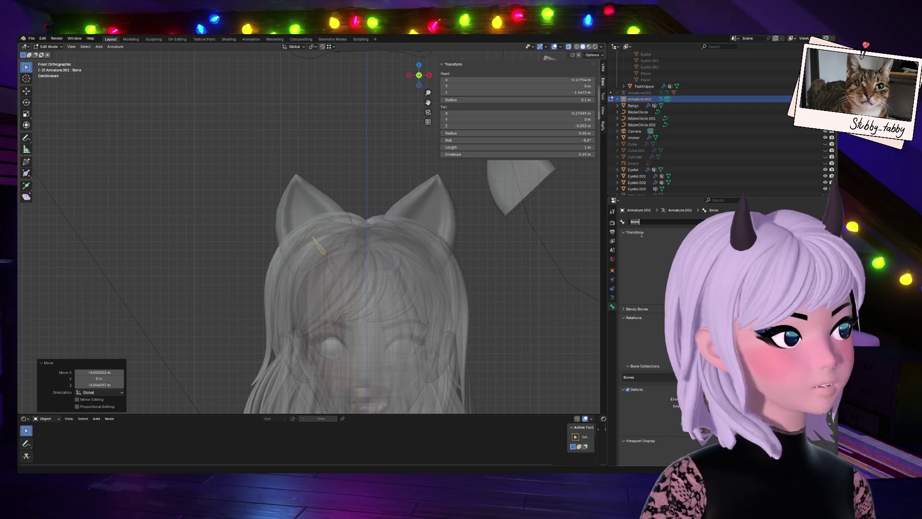
{"action": "type", "text": "R"}
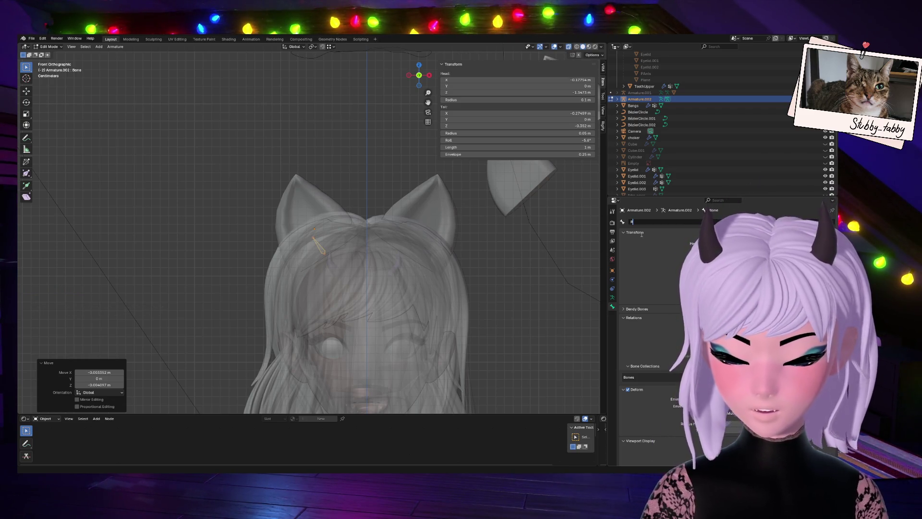
{"action": "type", "text": "i"}
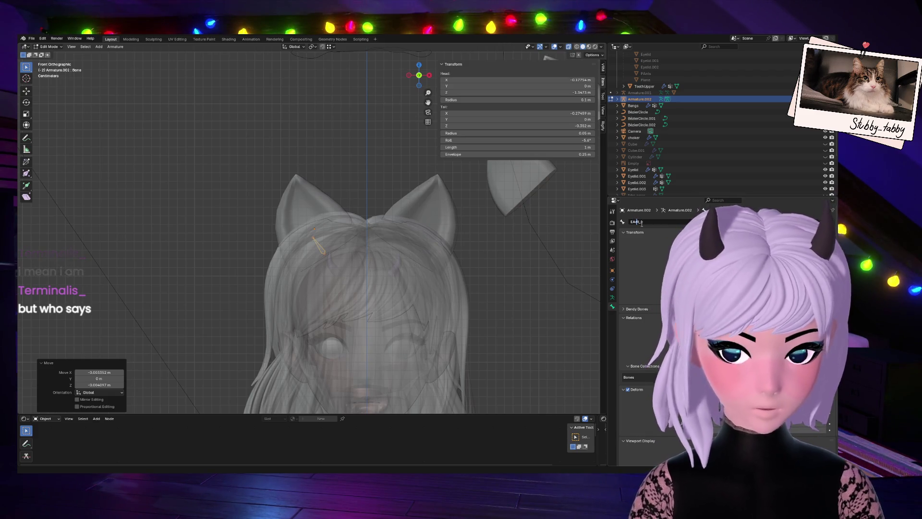
{"action": "key", "text": "BackSpace"}
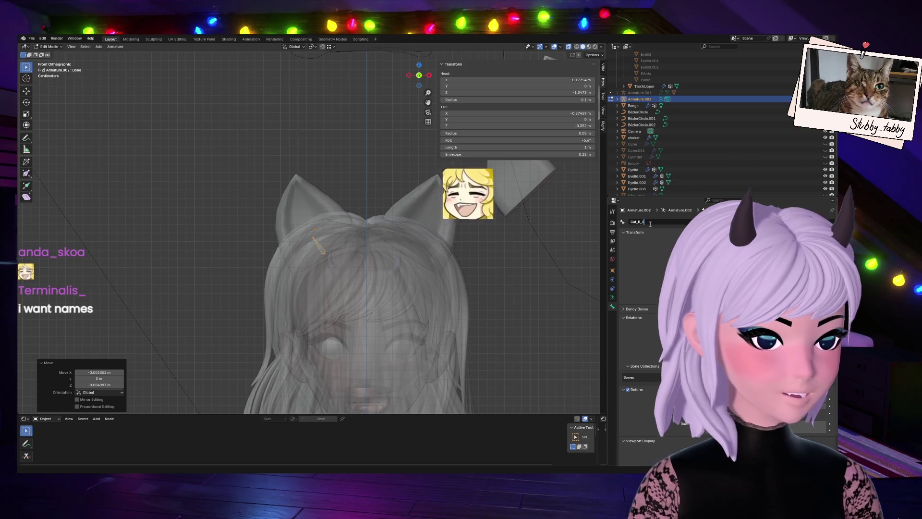
Commit the name Cat_R_1, extrude three trial bones up the ear, then reselect Cat_R_1.
{"action": "key", "text": "Return"}
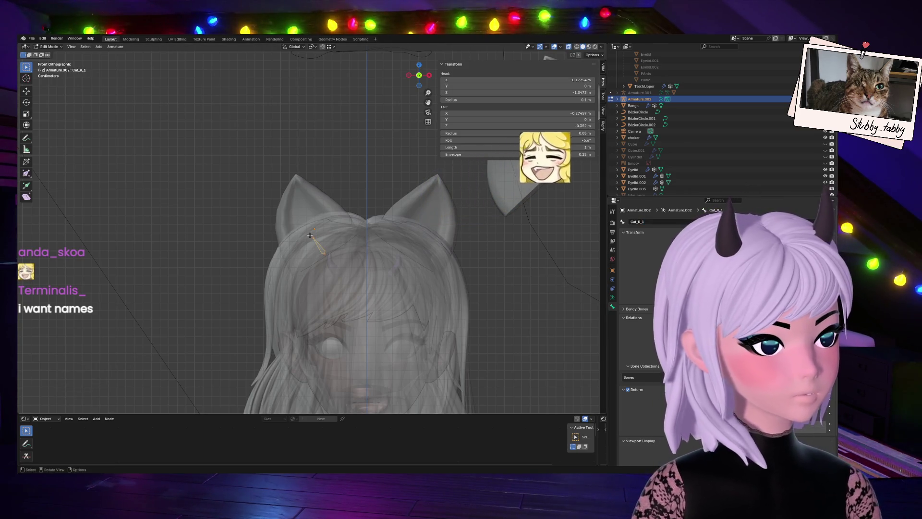
{"action": "key", "text": "e"}
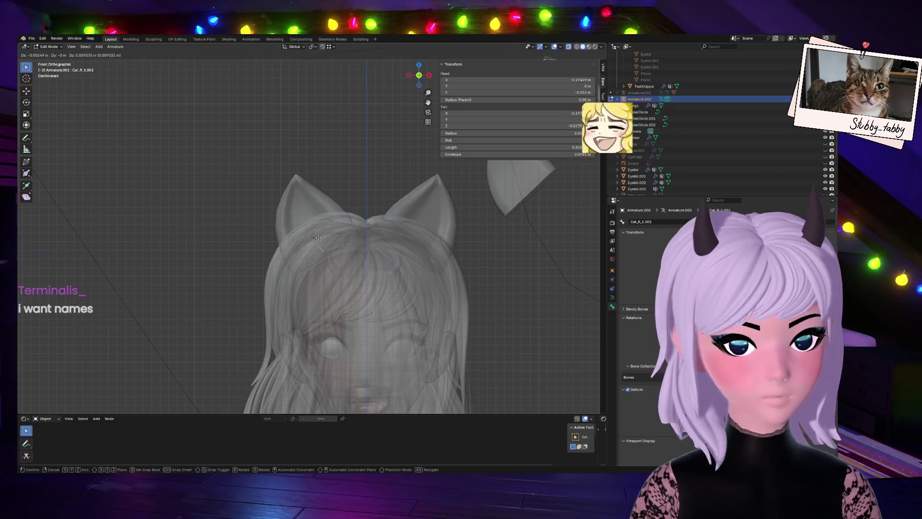
{"action": "left_click", "coordinate": [310, 225]}
{"action": "key", "text": "e"}
{"action": "left_click", "coordinate": [308, 210]}
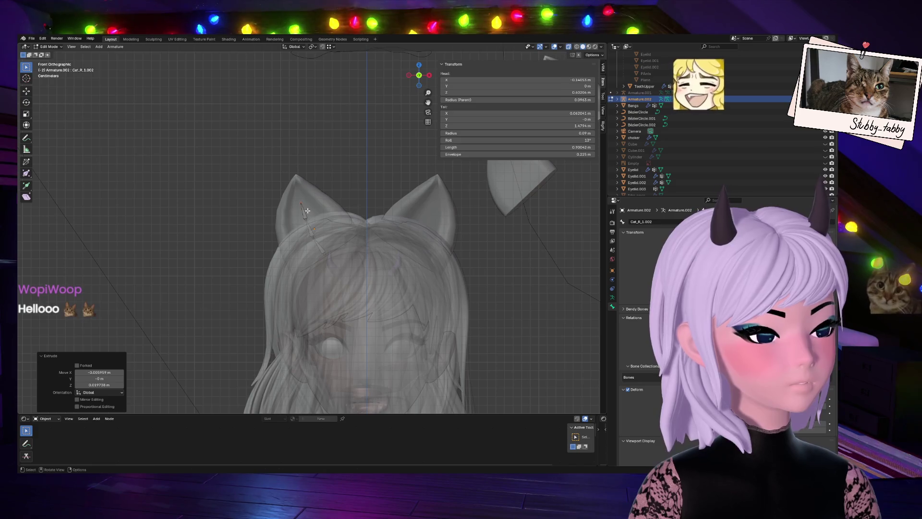
{"action": "key", "text": "e"}
{"action": "left_click", "coordinate": [297, 172]}
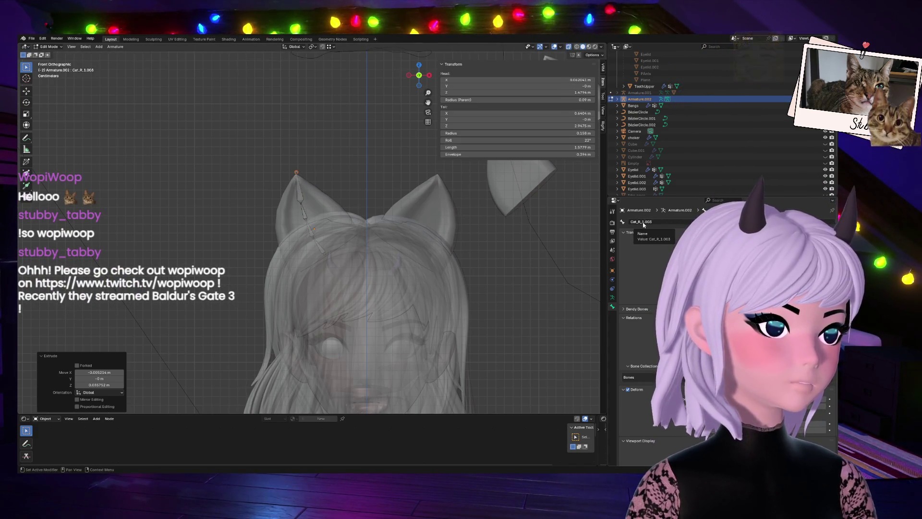
{"action": "left_click", "coordinate": [327, 250]}
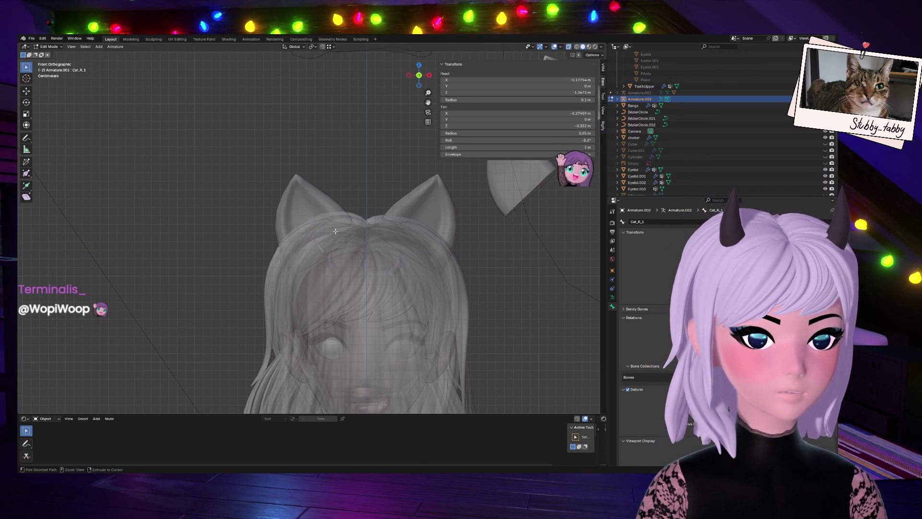
Rename the ear-base bone Cat_R_1 to Cat_R.1.
{"action": "left_click", "coordinate": [321, 239]}
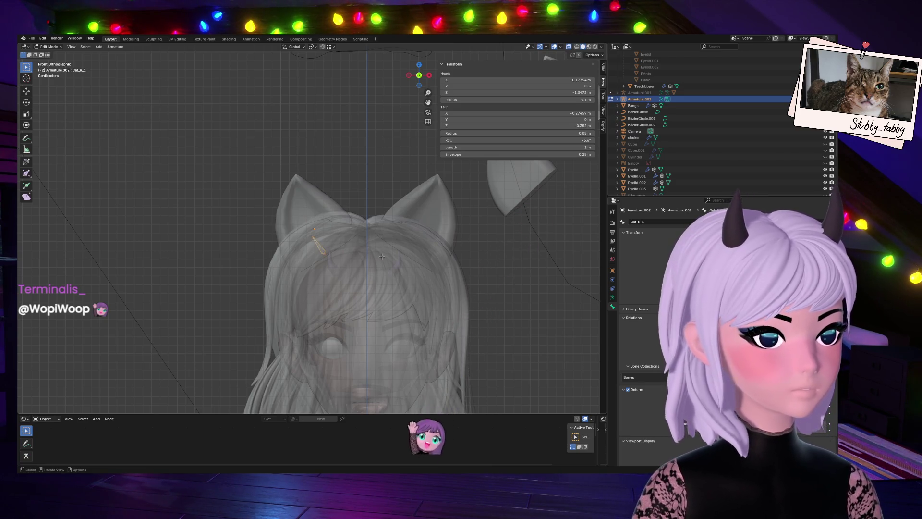
{"action": "double_click", "coordinate": [648, 222]}
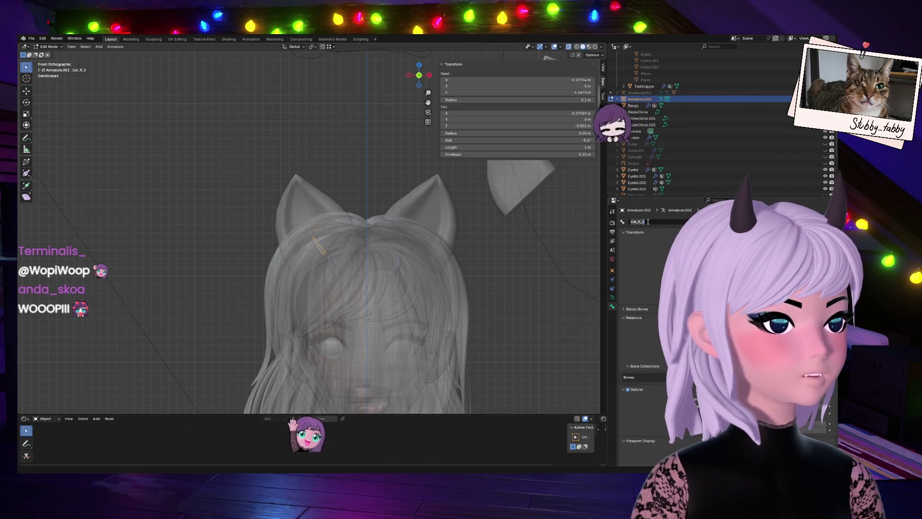
{"action": "key", "text": "BackSpace"}
{"action": "key", "text": "BackSpace"}
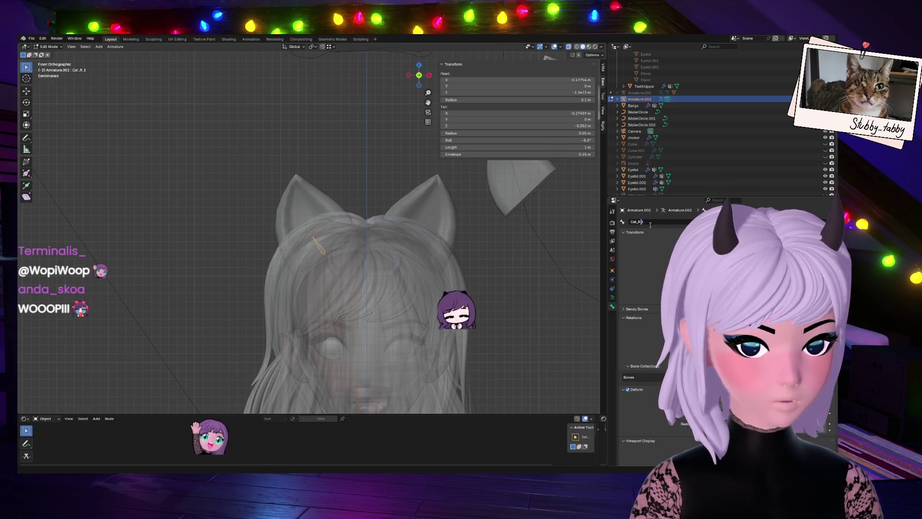
{"action": "type", "text": ".1"}
{"action": "key", "text": "Return"}
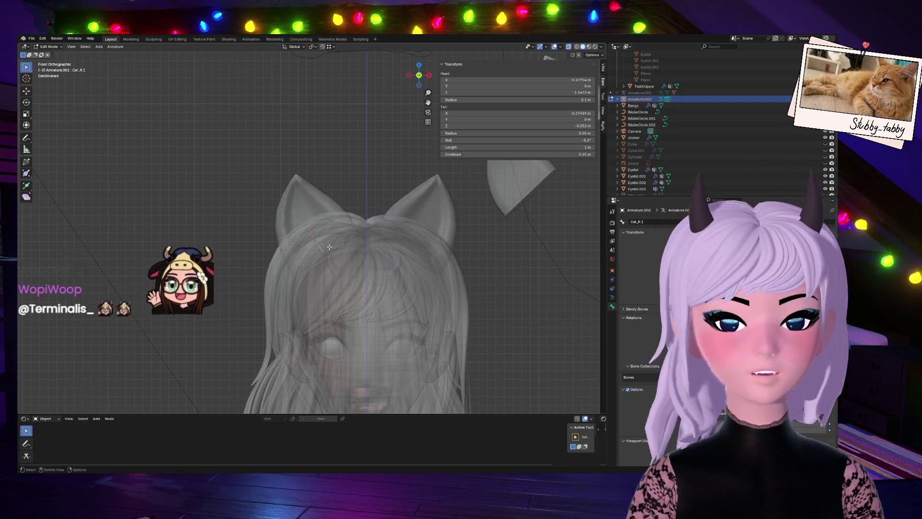
Extrude bones Cat_R.002, Cat_R.003 and Cat_R.004 up the left cat ear to its tip.
{"action": "key", "text": "e"}
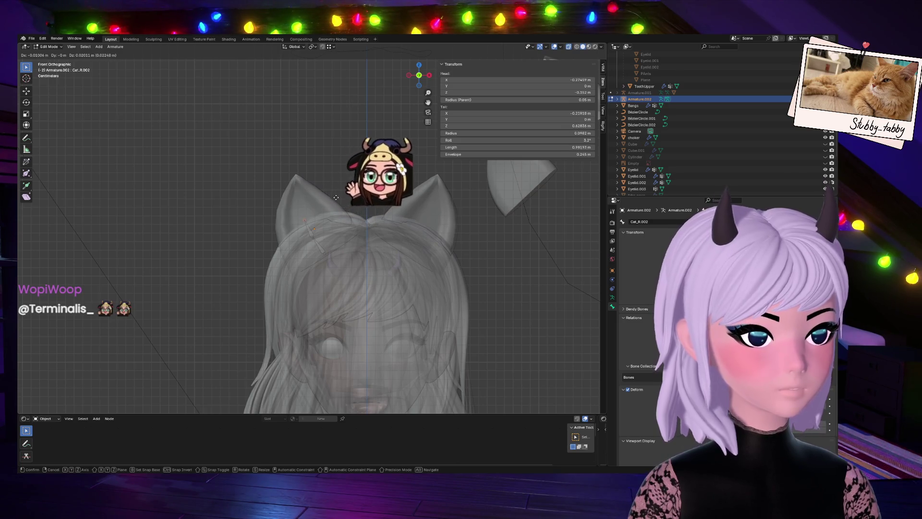
{"action": "left_click", "coordinate": [335, 190]}
{"action": "key", "text": "e"}
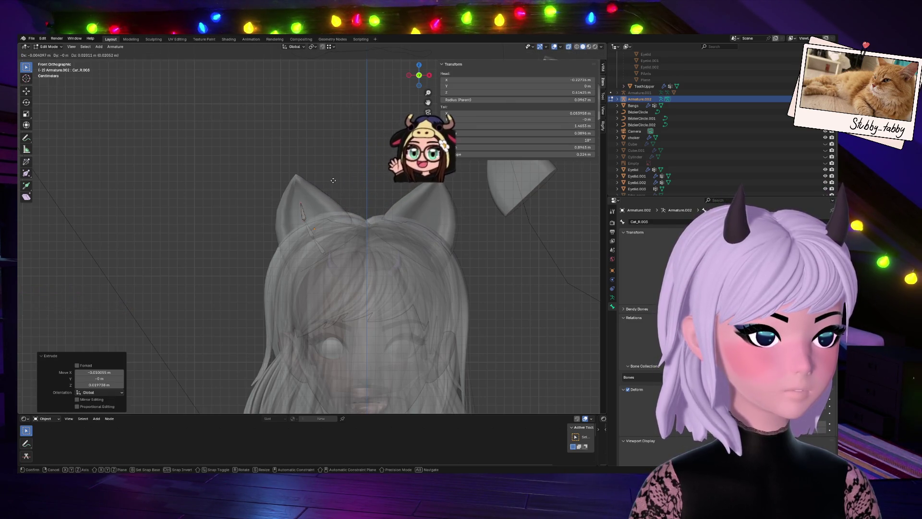
{"action": "left_click", "coordinate": [332, 180]}
{"action": "key", "text": "e"}
{"action": "left_click", "coordinate": [328, 149]}
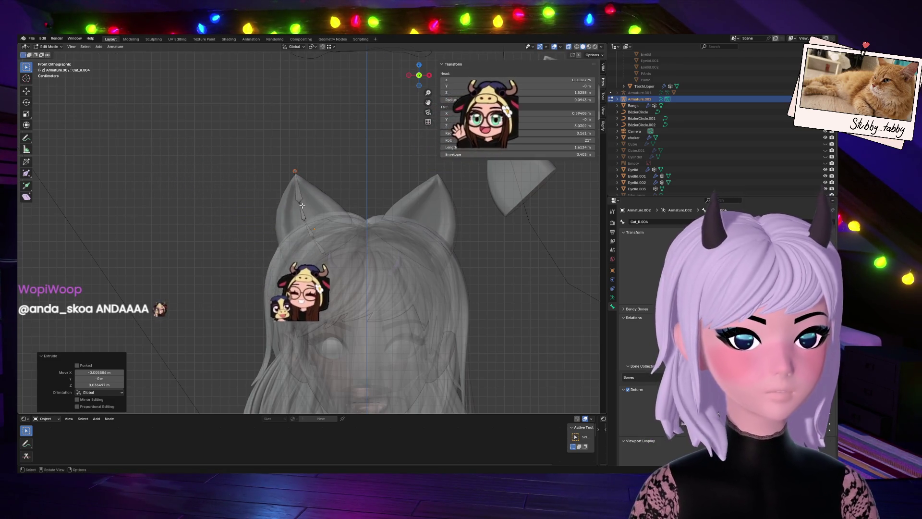
{"action": "key", "text": "e"}
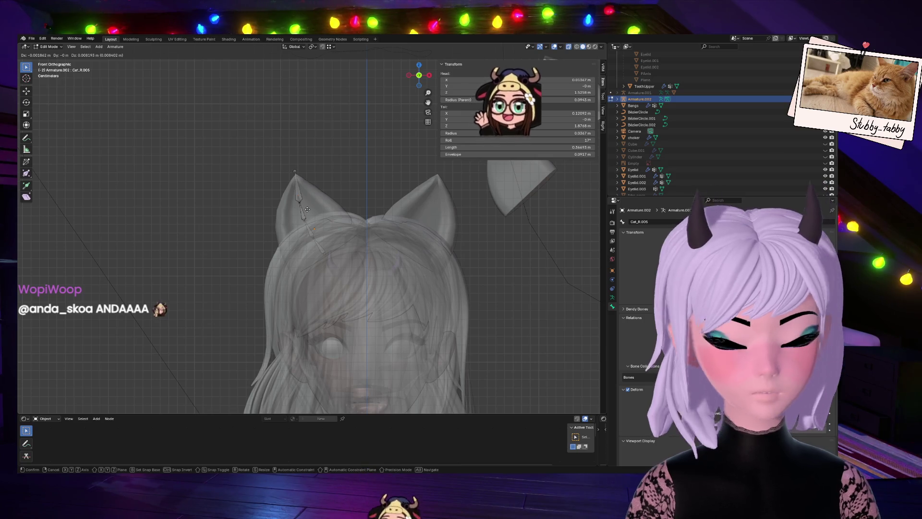
{"action": "key", "text": "Escape"}
{"action": "key", "text": "ctrl+z"}
Move the Cat_R.003, Cat_R.002 and Cat_R.1 joints so they sit inside the ear.
{"action": "key", "text": "g"}
{"action": "left_click", "coordinate": [303, 210]}
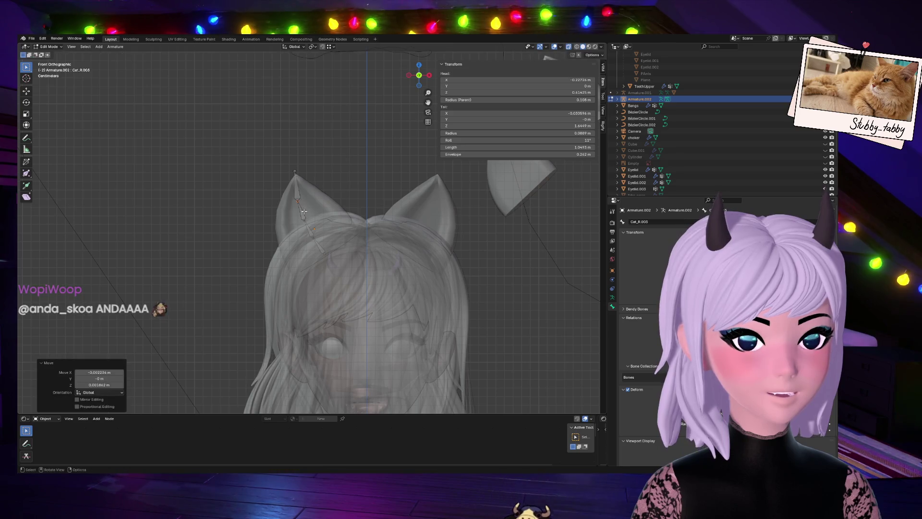
{"action": "left_click", "coordinate": [306, 224]}
{"action": "key", "text": "g"}
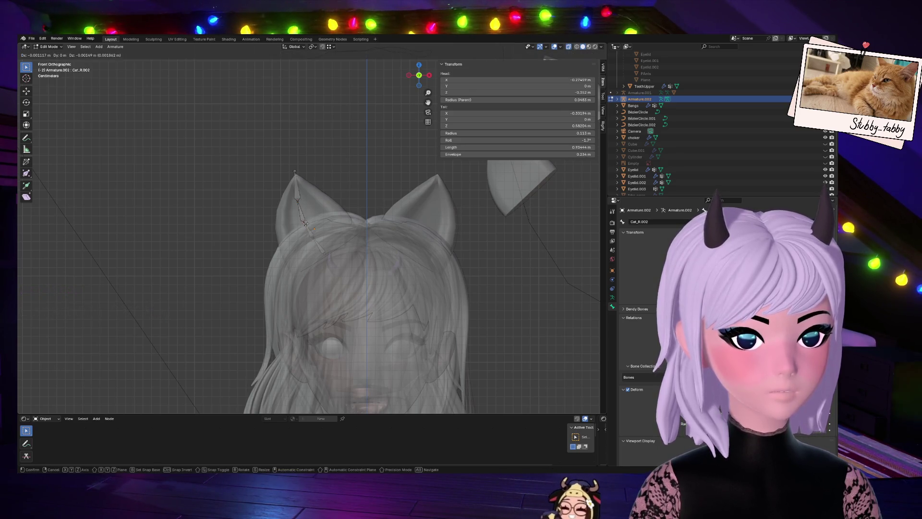
{"action": "left_click", "coordinate": [304, 224]}
{"action": "left_click", "coordinate": [313, 234]}
{"action": "key", "text": "g"}
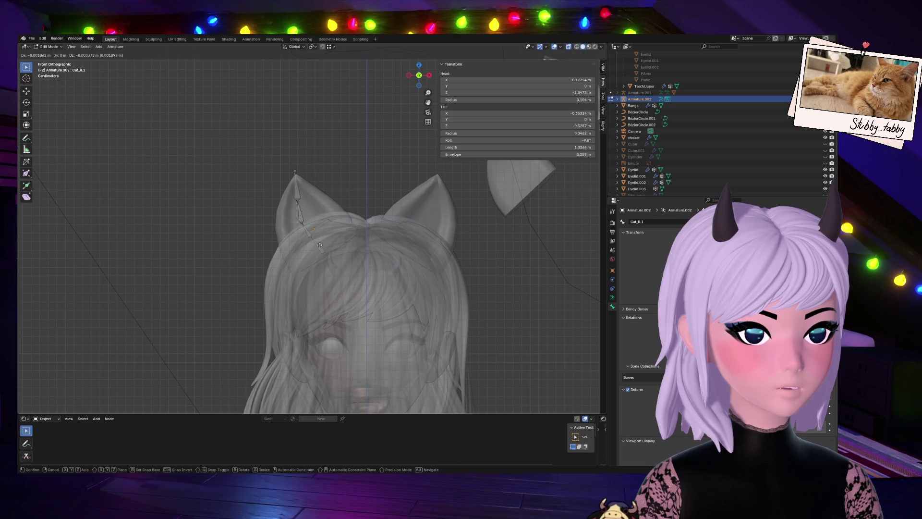
{"action": "left_click", "coordinate": [319, 247]}
{"action": "left_click", "coordinate": [326, 257]}
{"action": "key", "text": "g"}
{"action": "left_click", "coordinate": [327, 262]}
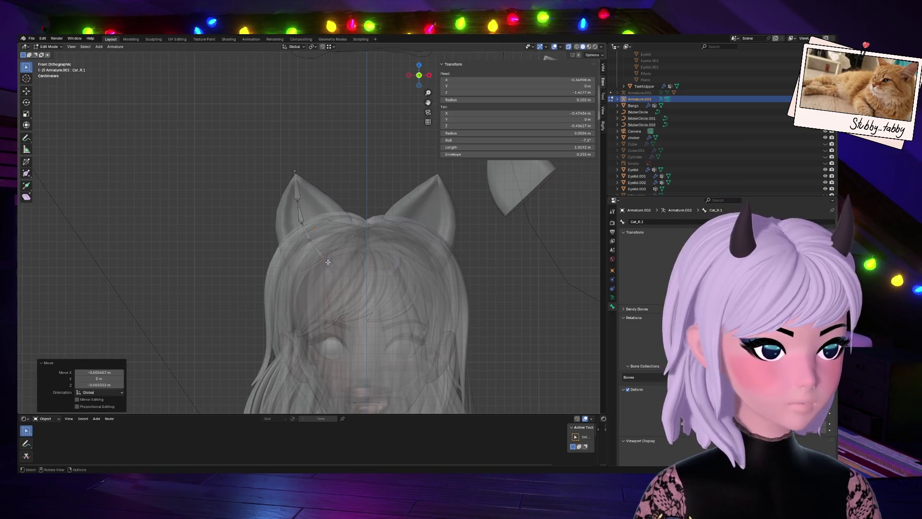
Fine-tune the Cat_R.003 and Cat_R.002 joints so the chain follows the ear's shape.
{"action": "left_click", "coordinate": [297, 198]}
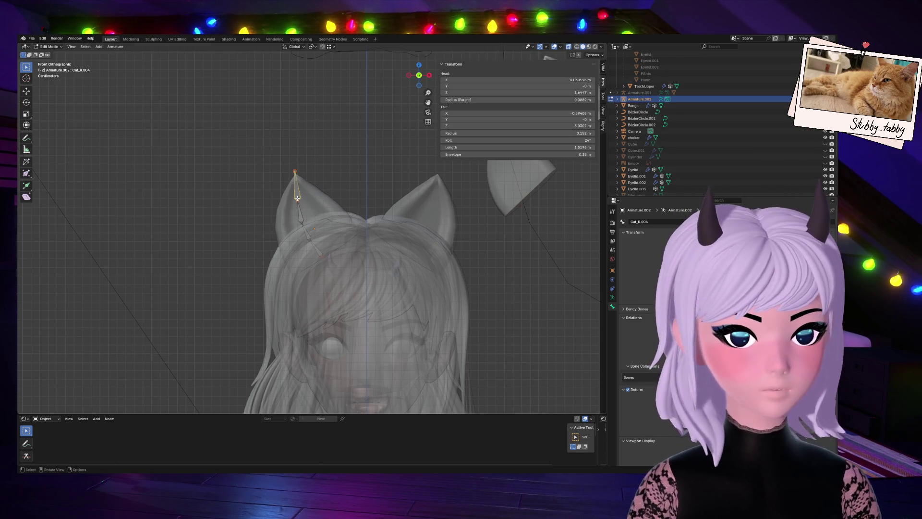
{"action": "left_click", "coordinate": [301, 206]}
{"action": "key", "text": "g"}
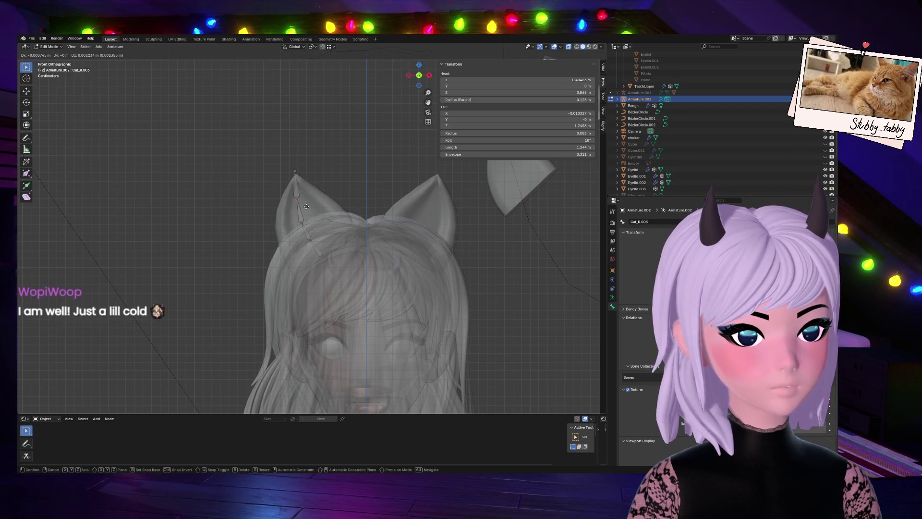
{"action": "left_click", "coordinate": [307, 206]}
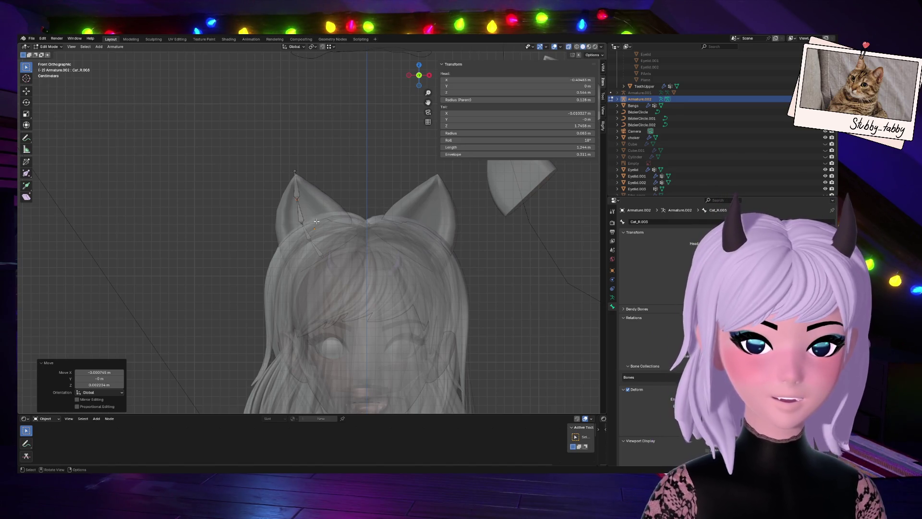
{"action": "left_click", "coordinate": [309, 235]}
{"action": "key", "text": "g"}
{"action": "left_click", "coordinate": [314, 238]}
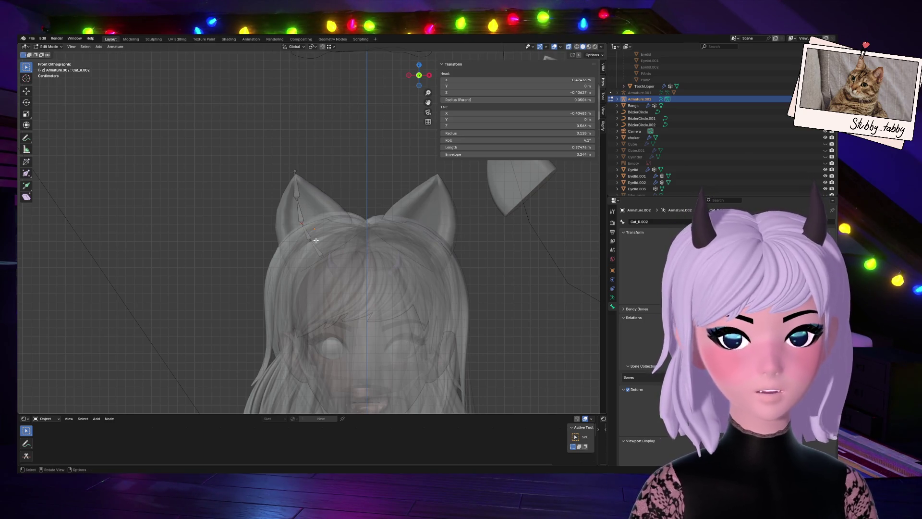
{"action": "key", "text": "g"}
{"action": "left_click", "coordinate": [315, 238]}
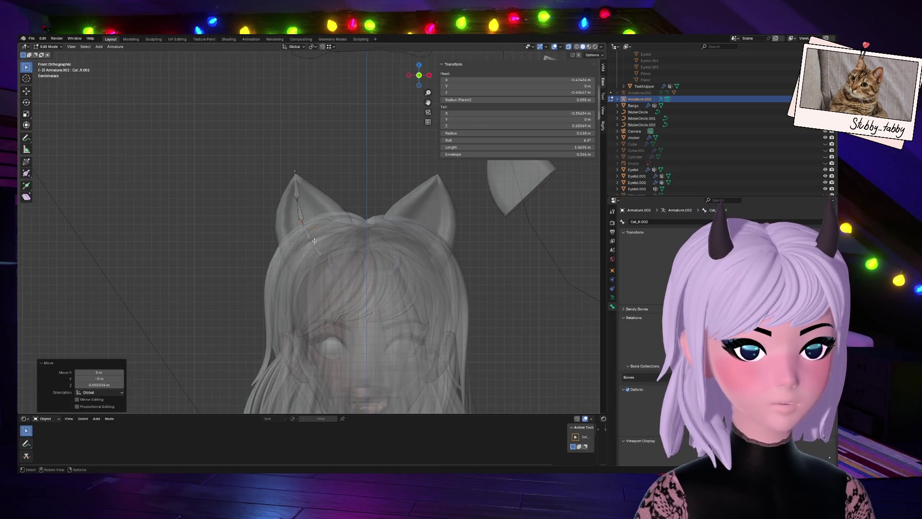
{"action": "left_click", "coordinate": [326, 258]}
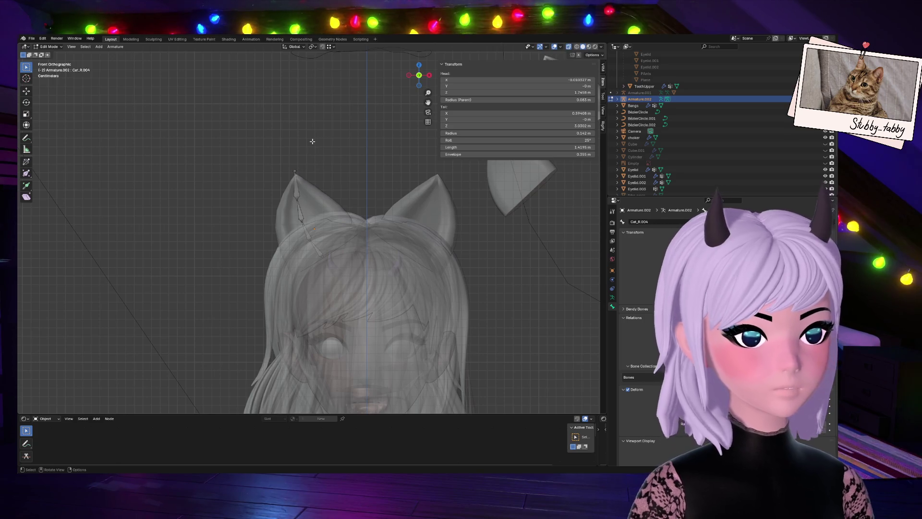
Mirror the ear bones with Armature > Mirror > X Global, then undo it.
{"action": "left_click", "coordinate": [116, 47]}
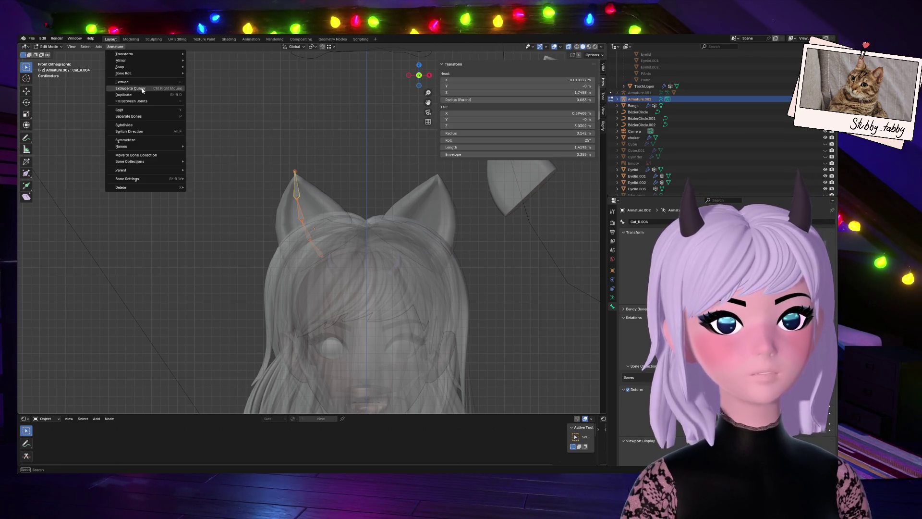
{"action": "mouse_move", "coordinate": [145, 65]}
{"action": "left_click", "coordinate": [219, 69]}
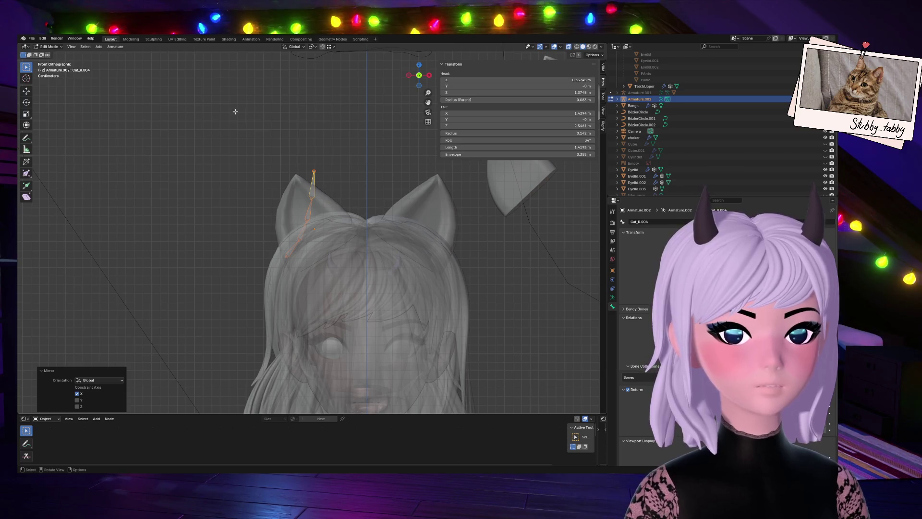
{"action": "key", "text": "ctrl+z"}
Symmetrize the ear bones, undo it, and return the armature to Object Mode.
{"action": "right_click", "coordinate": [249, 141]}
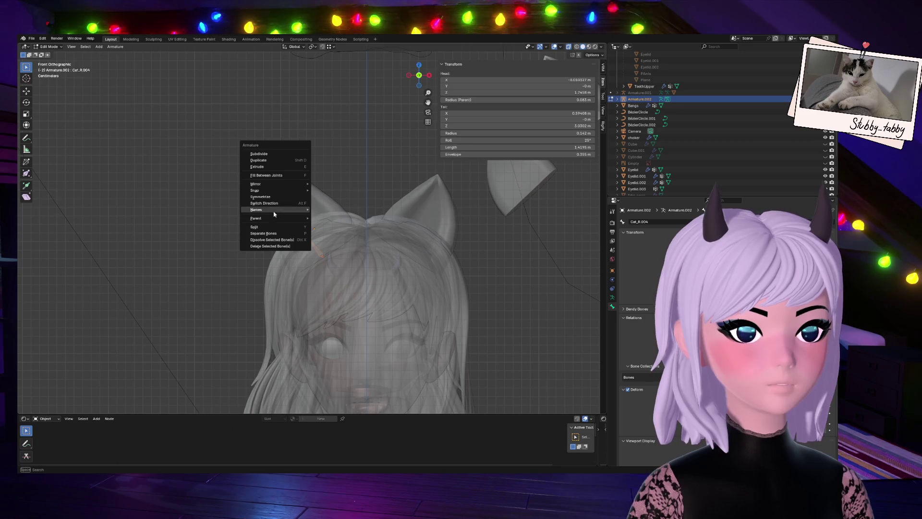
{"action": "left_click", "coordinate": [270, 197]}
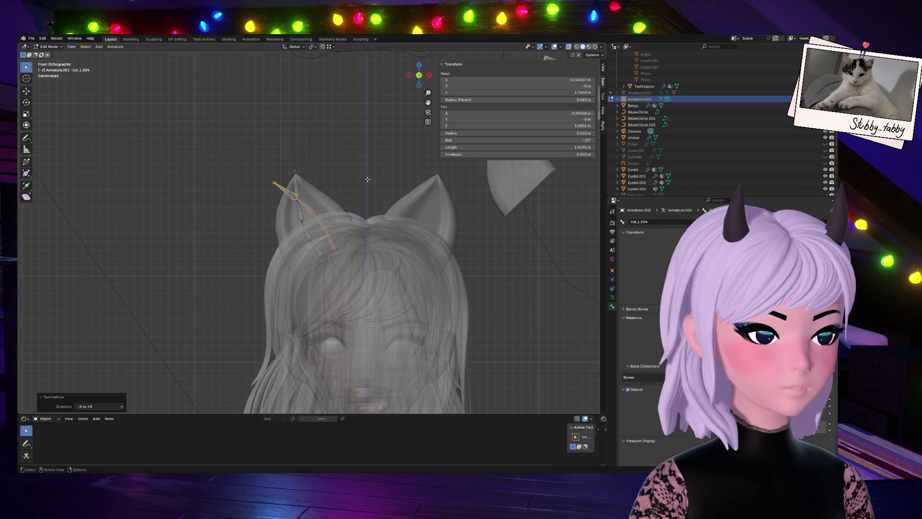
{"action": "key", "text": "ctrl+z"}
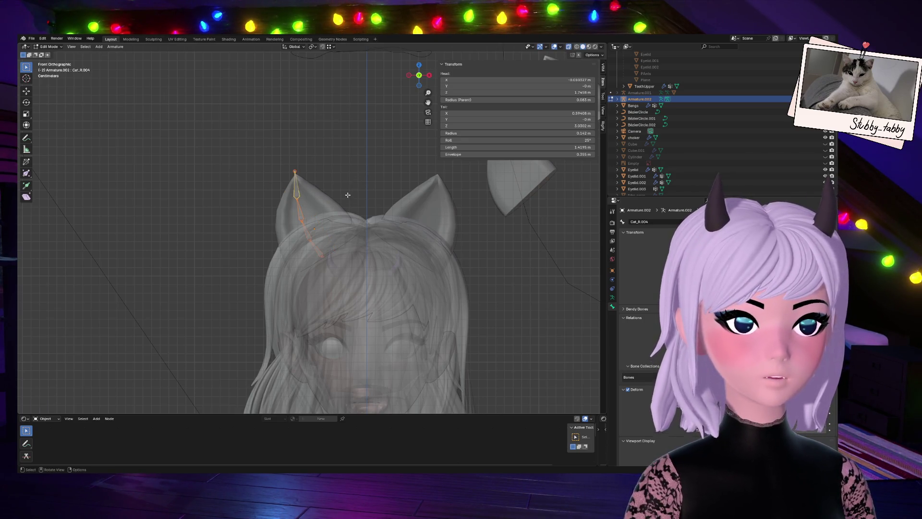
{"action": "key", "text": "Tab"}
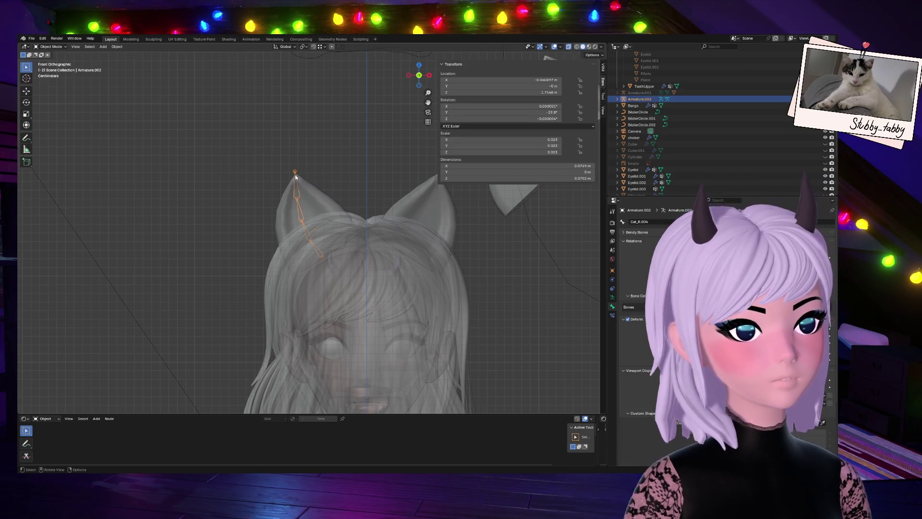
Attempt to symmetrize the ear bones in Edit Mode, then go back to Object Mode.
{"action": "right_click", "coordinate": [290, 175]}
{"action": "left_click", "coordinate": [117, 47]}
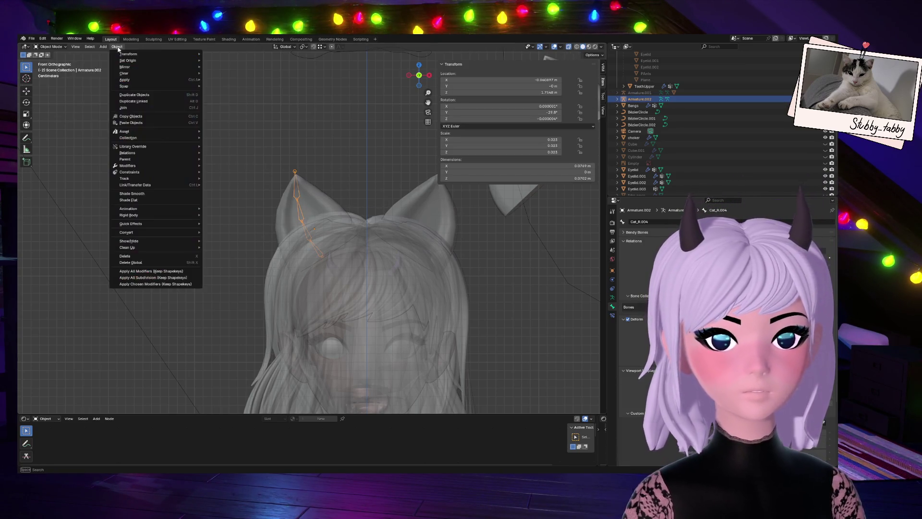
{"action": "mouse_move", "coordinate": [103, 46]}
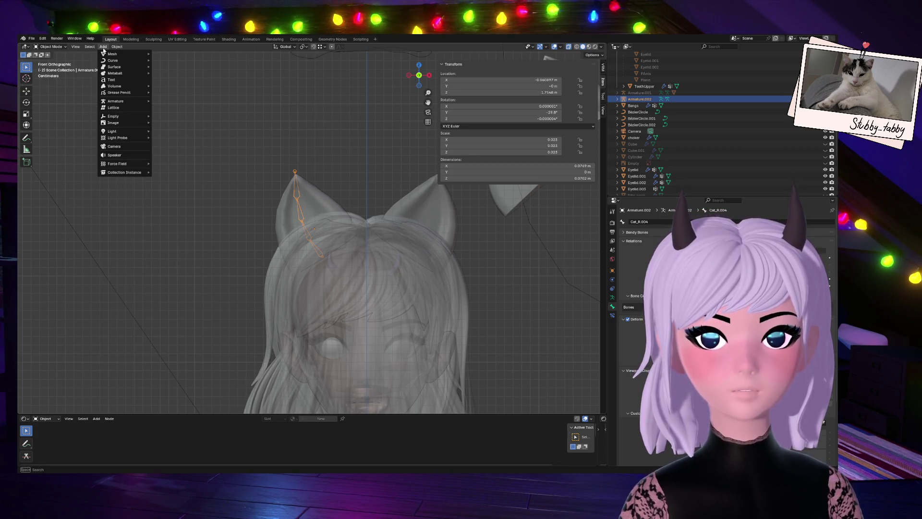
{"action": "key", "text": "Tab"}
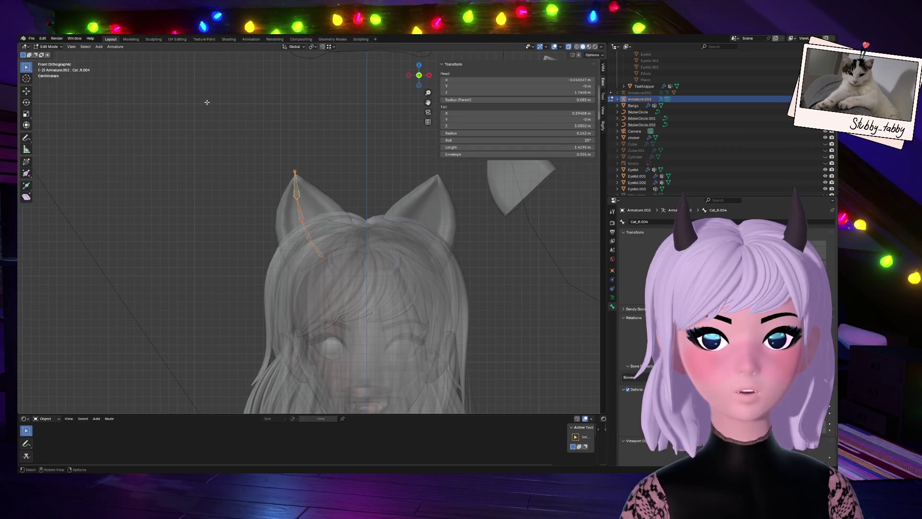
{"action": "left_click", "coordinate": [115, 46]}
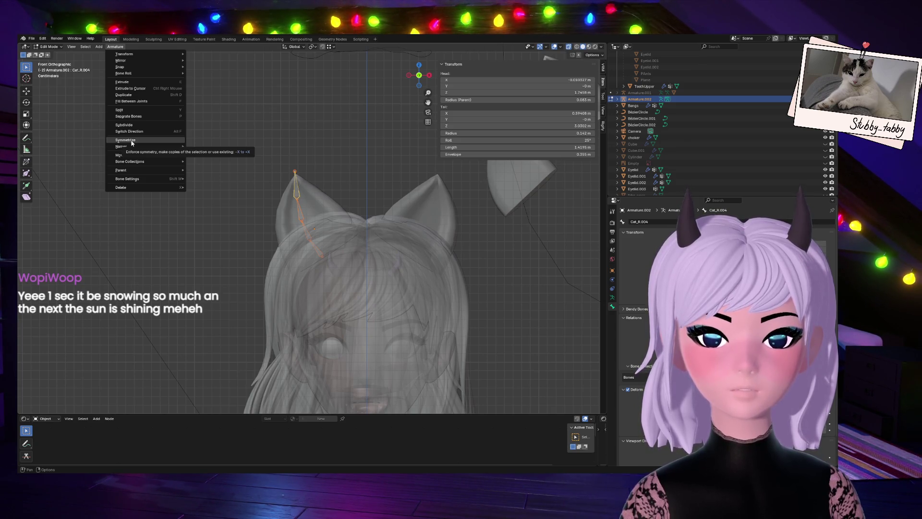
{"action": "mouse_move", "coordinate": [132, 147]}
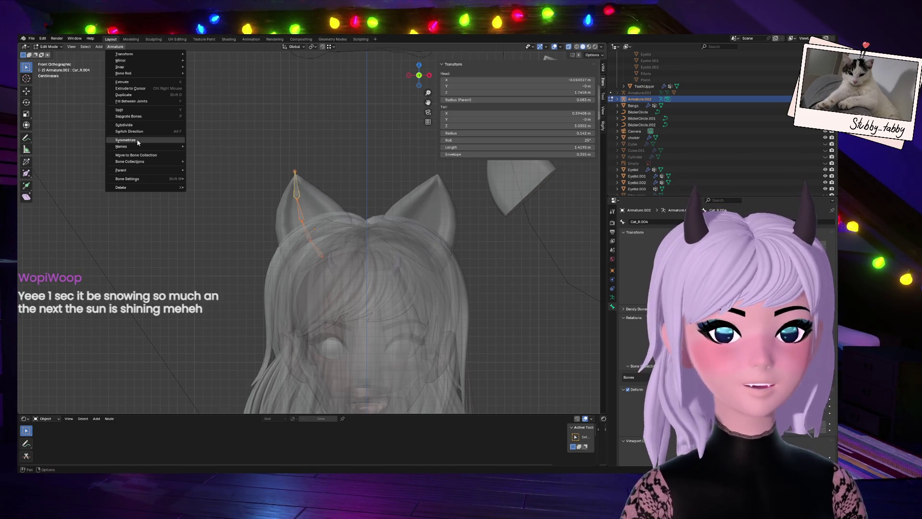
{"action": "left_click", "coordinate": [138, 140]}
{"action": "left_click", "coordinate": [299, 187]}
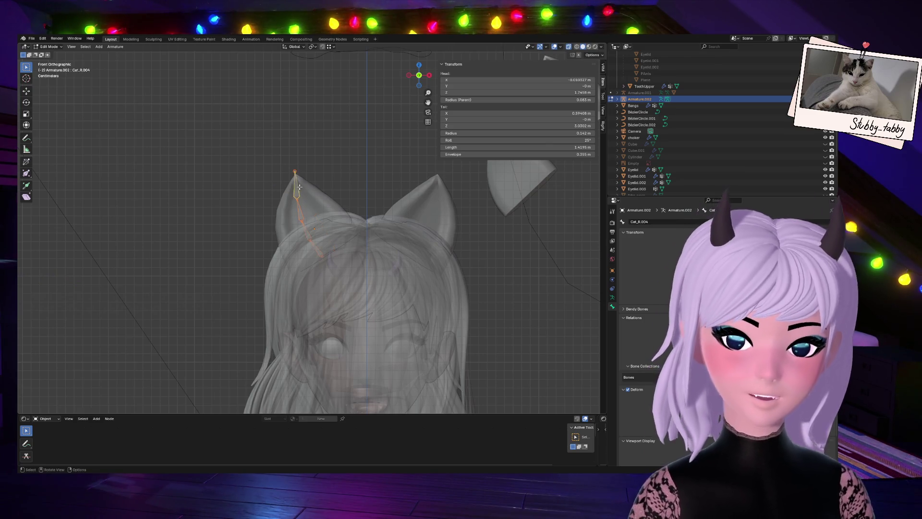
{"action": "key", "text": "Tab"}
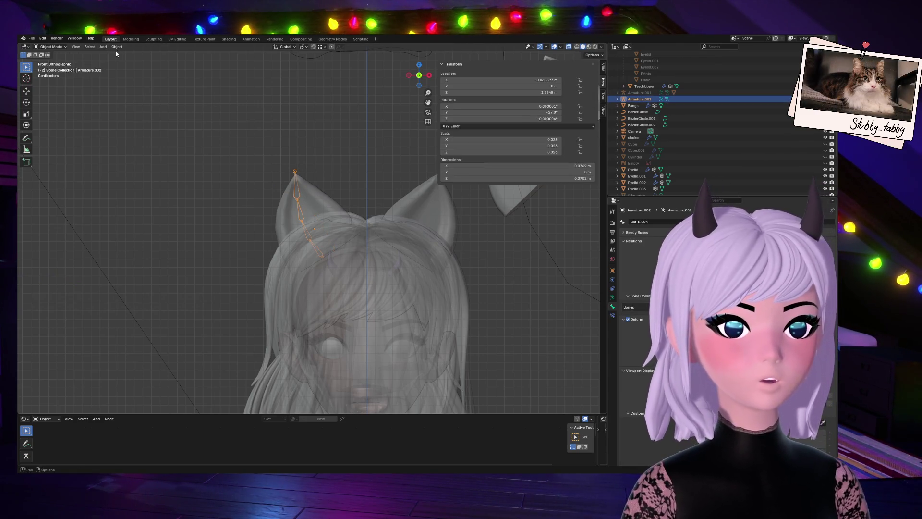
Apply All Transforms to Armature.002, resetting location and rotation to 0 and scale to 1.
{"action": "left_click", "coordinate": [121, 53]}
{"action": "left_click", "coordinate": [116, 47]}
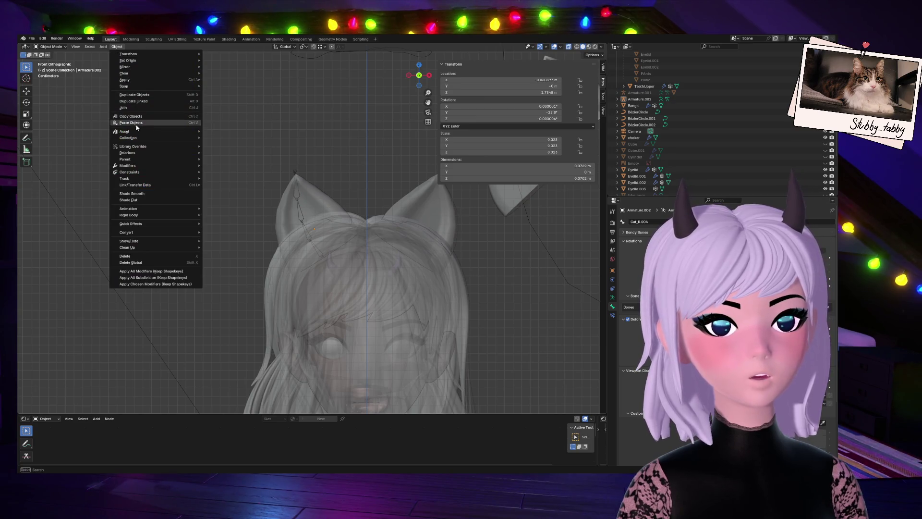
{"action": "mouse_move", "coordinate": [136, 83]}
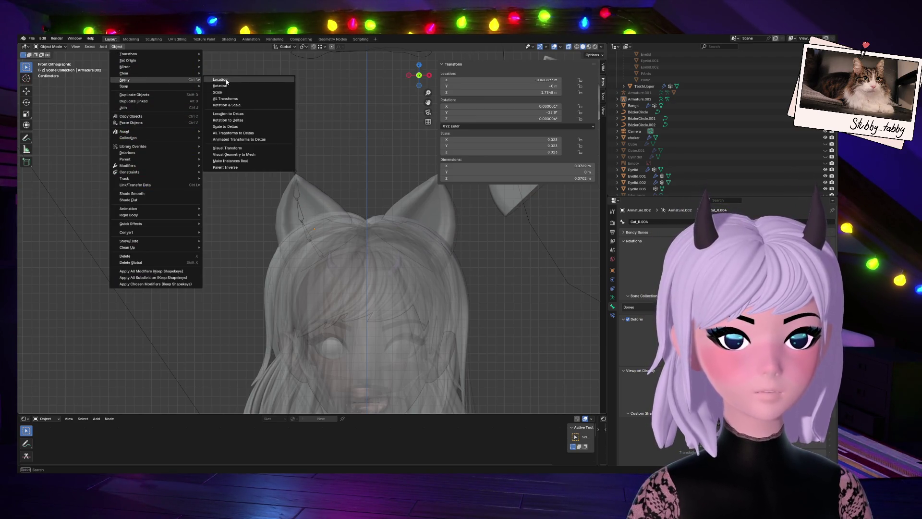
{"action": "left_click", "coordinate": [228, 99]}
{"action": "left_click", "coordinate": [293, 170]}
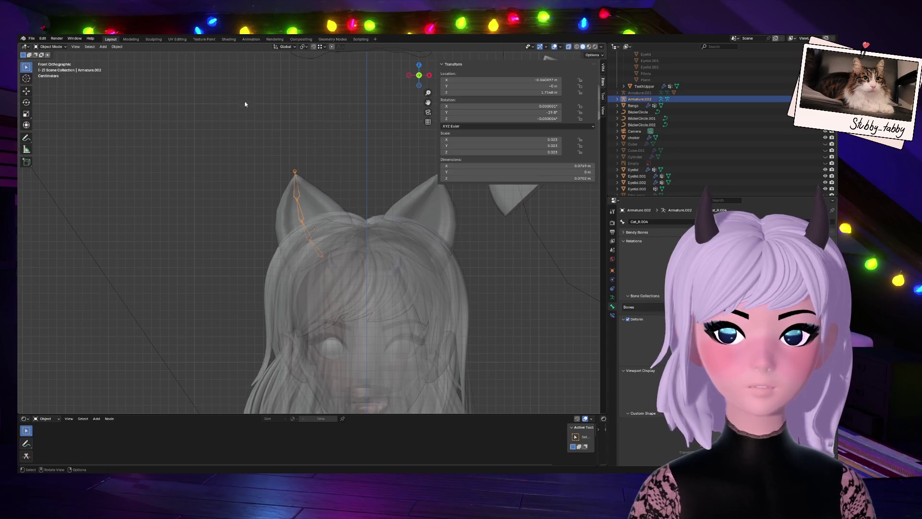
{"action": "left_click", "coordinate": [119, 47]}
{"action": "mouse_move", "coordinate": [158, 81]}
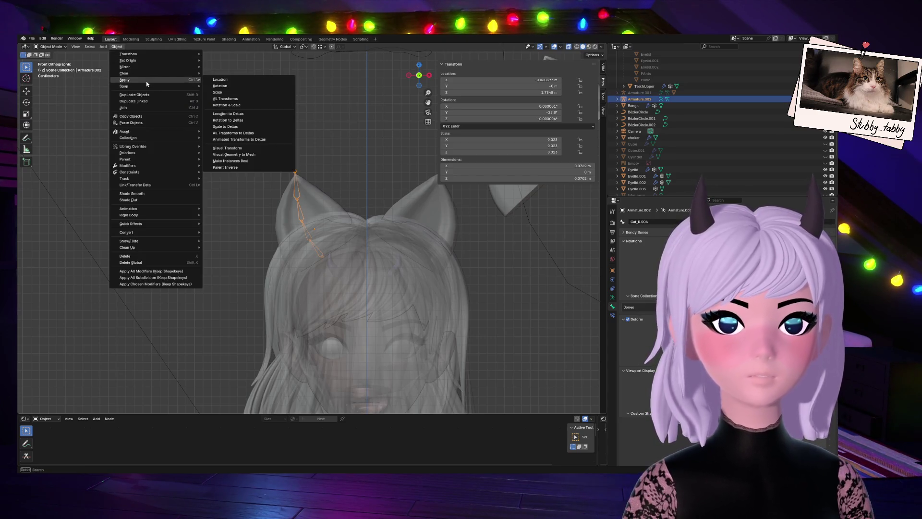
{"action": "left_click", "coordinate": [227, 99]}
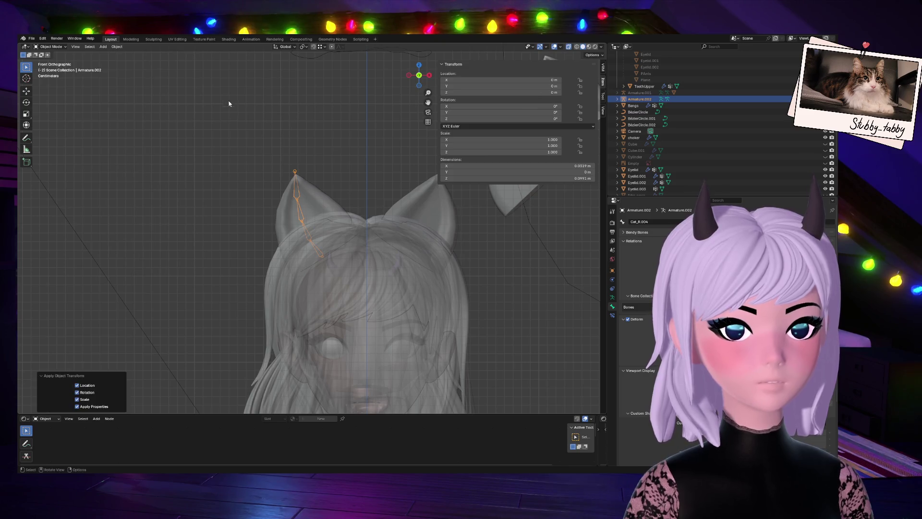
{"action": "key", "text": "Tab"}
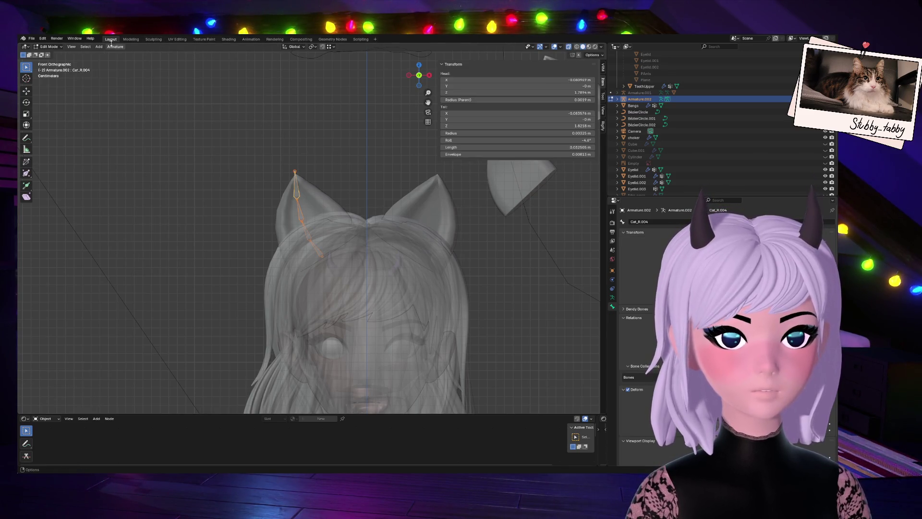
Symmetrize the Cat_R bones into a Cat_L chain, then select the ear curve in Object Mode.
{"action": "left_click", "coordinate": [117, 48]}
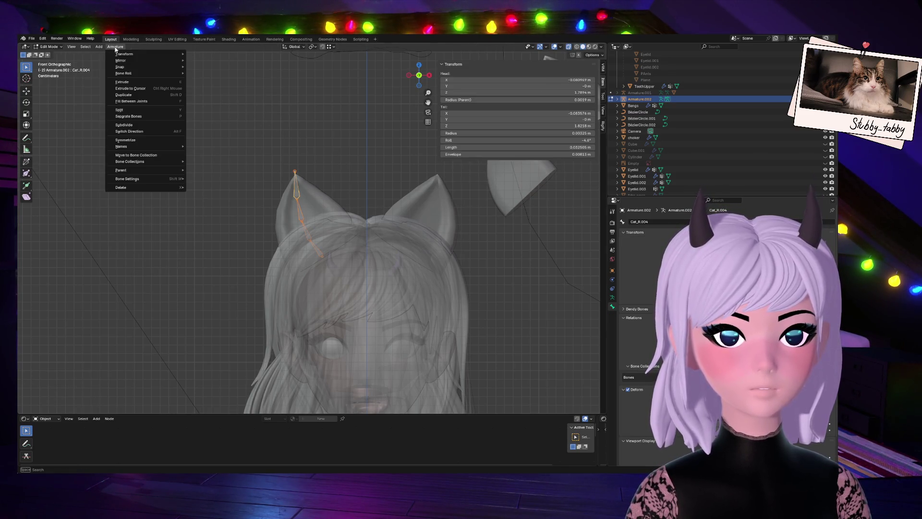
{"action": "left_click", "coordinate": [133, 139]}
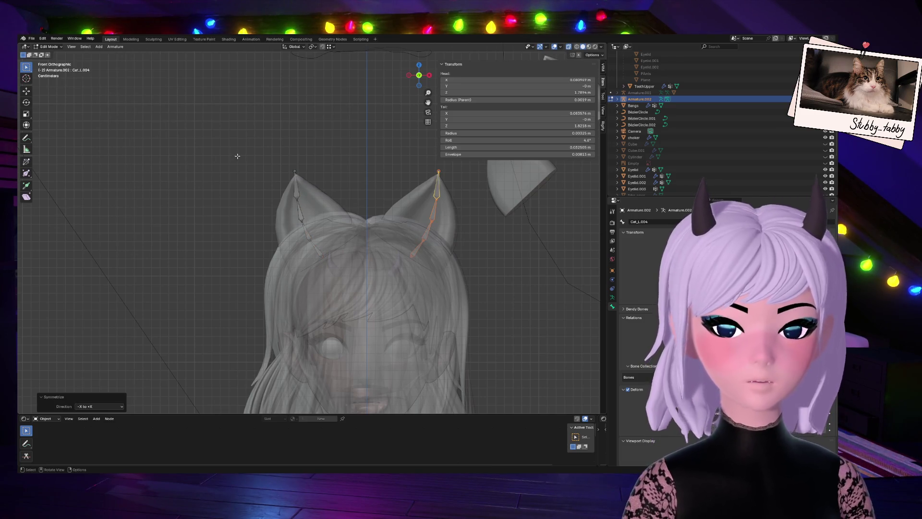
{"action": "left_click", "coordinate": [338, 141]}
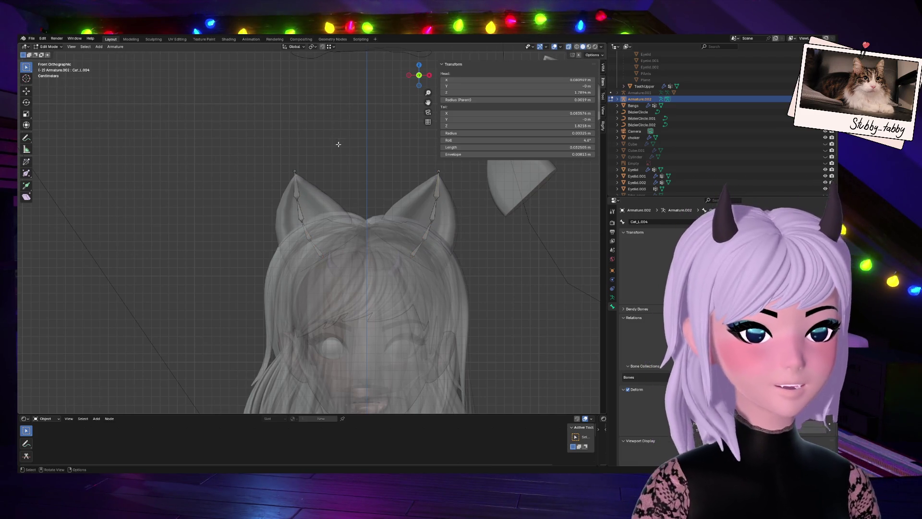
{"action": "key", "text": "Tab"}
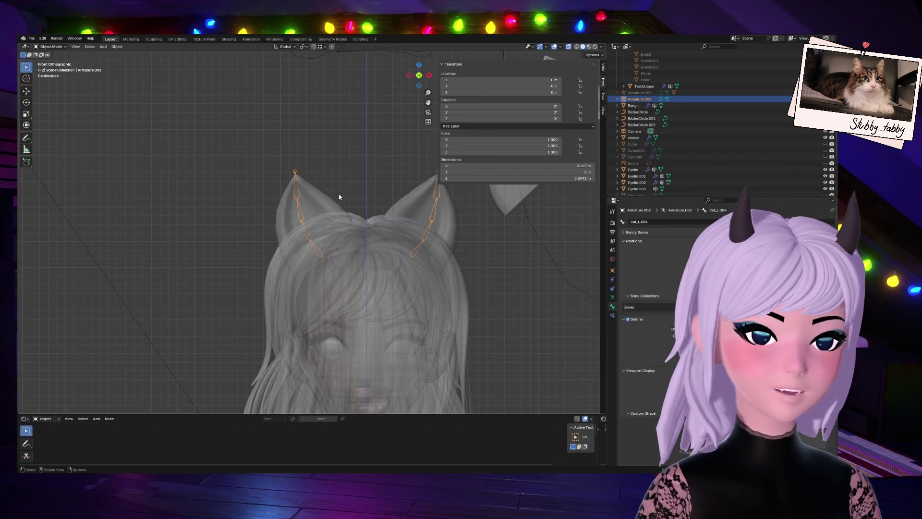
{"action": "left_click", "coordinate": [312, 198]}
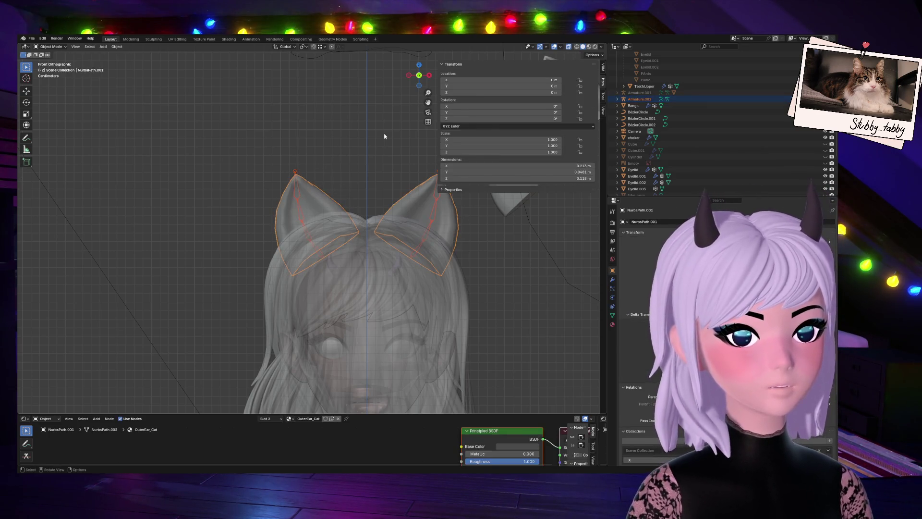
Parent the ears to the armature and rename NurbsPath.001 to CatEars_UWU.
{"action": "key", "text": "ctrl+p"}
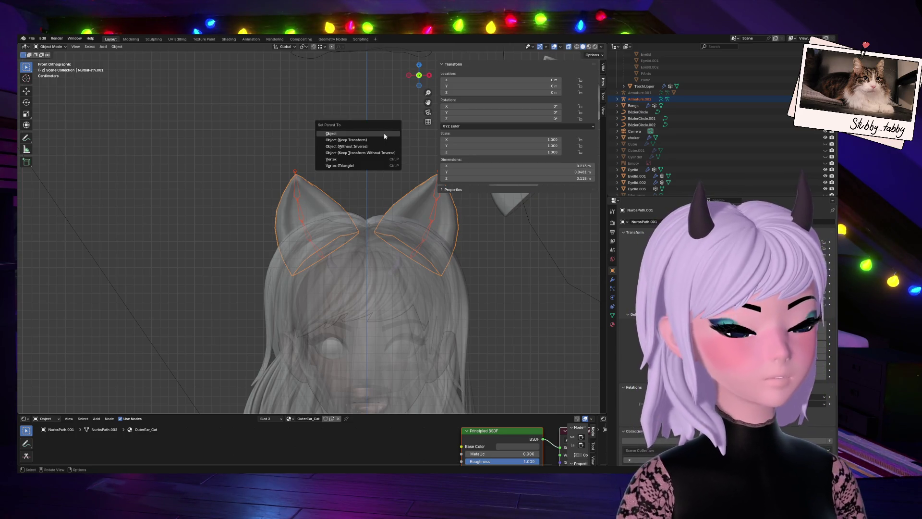
{"action": "left_click", "coordinate": [384, 136]}
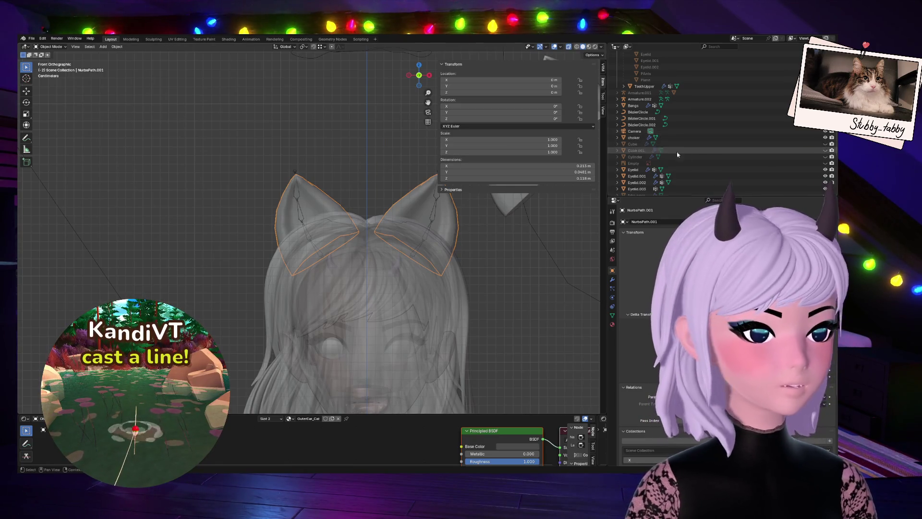
{"action": "scroll", "coordinate": [734, 155], "scroll_direction": "down", "scroll_amount": 5}
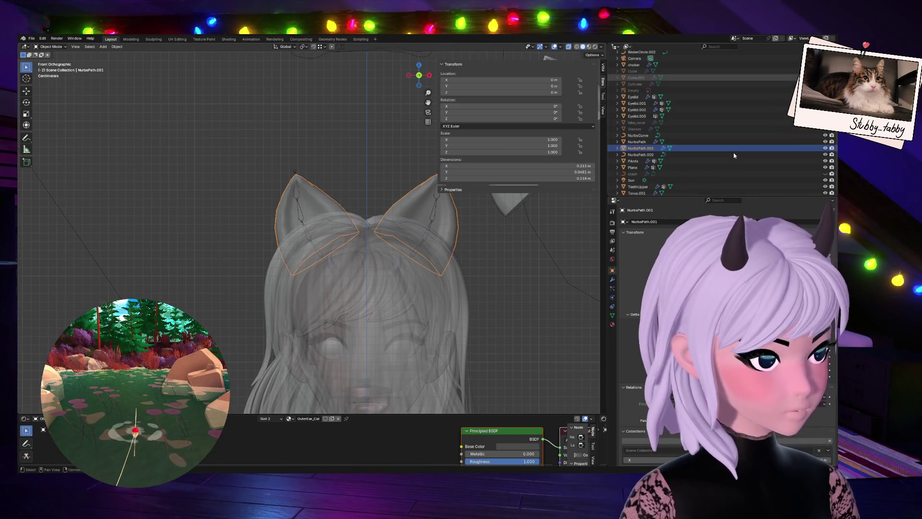
{"action": "double_click", "coordinate": [640, 148]}
{"action": "type", "text": "CatEAr"}
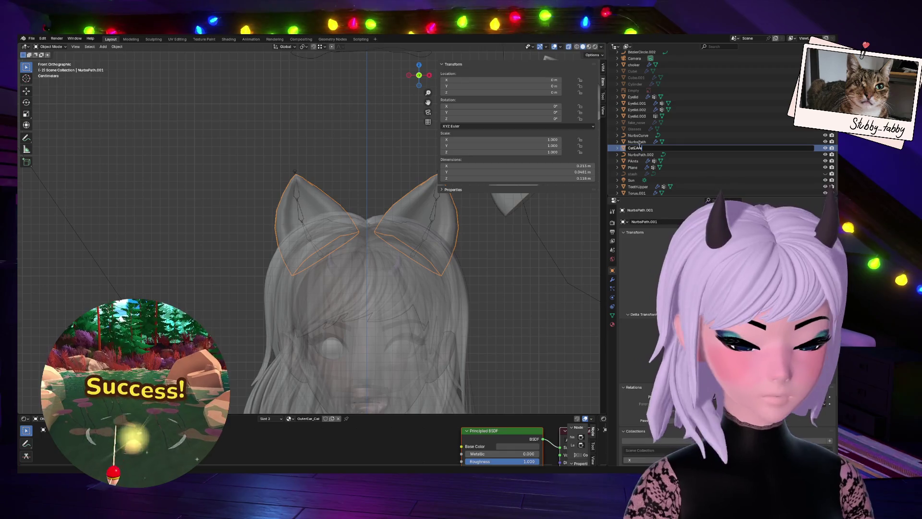
{"action": "type", "text": "s_UWU"}
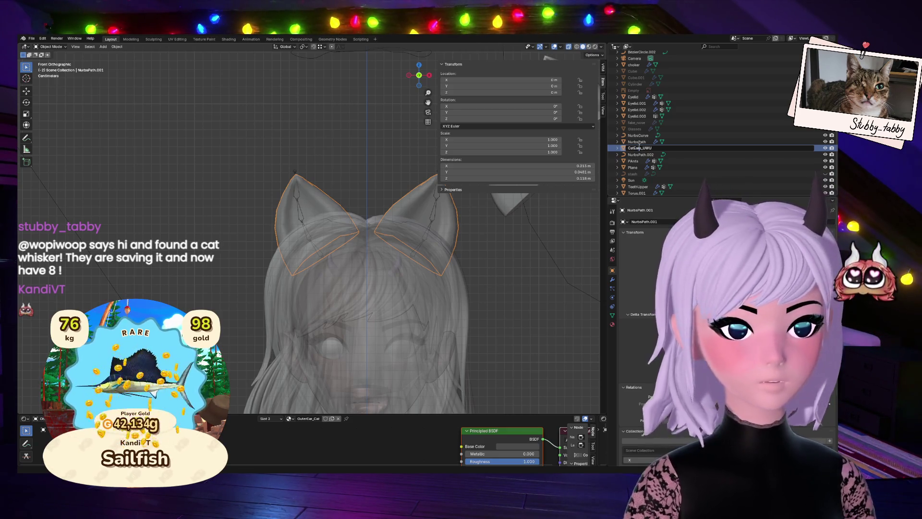
{"action": "key", "text": "Return"}
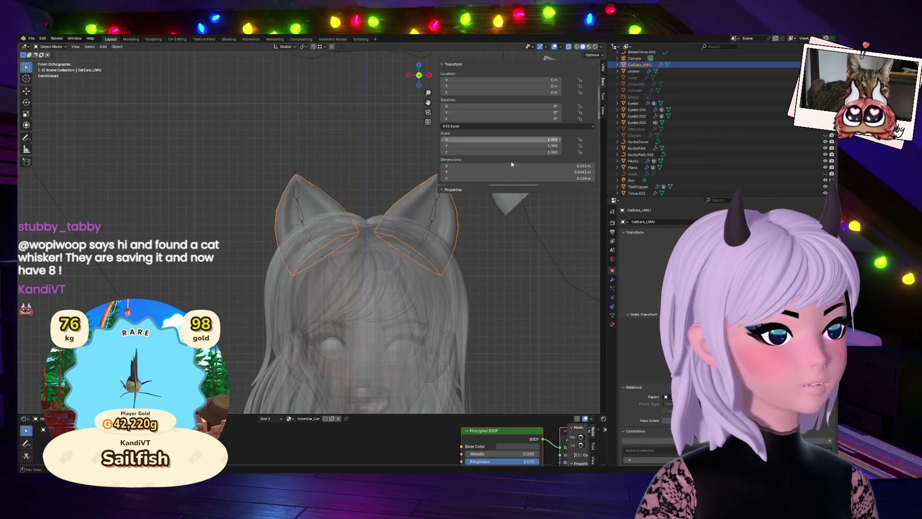
Rename Armature.002 to CatEars_Arma.
{"action": "left_click", "coordinate": [297, 187]}
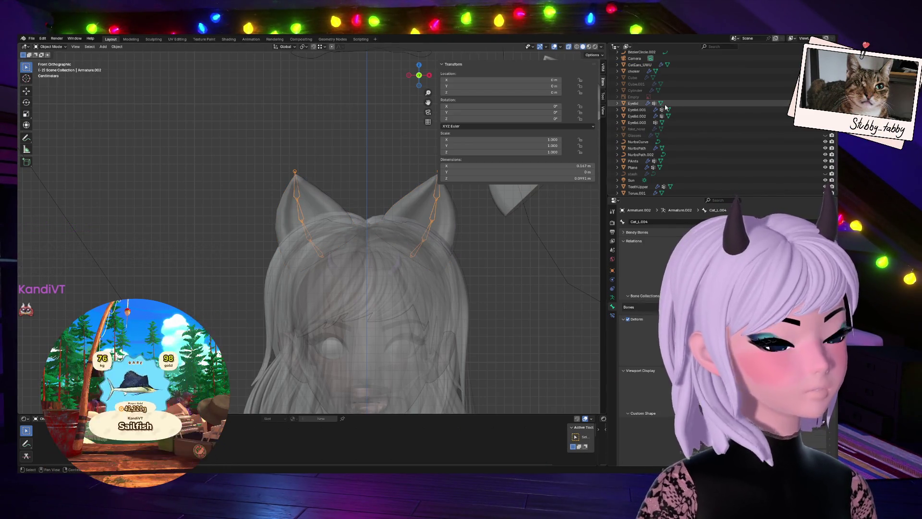
{"action": "scroll", "coordinate": [665, 107], "scroll_direction": "up", "scroll_amount": 5}
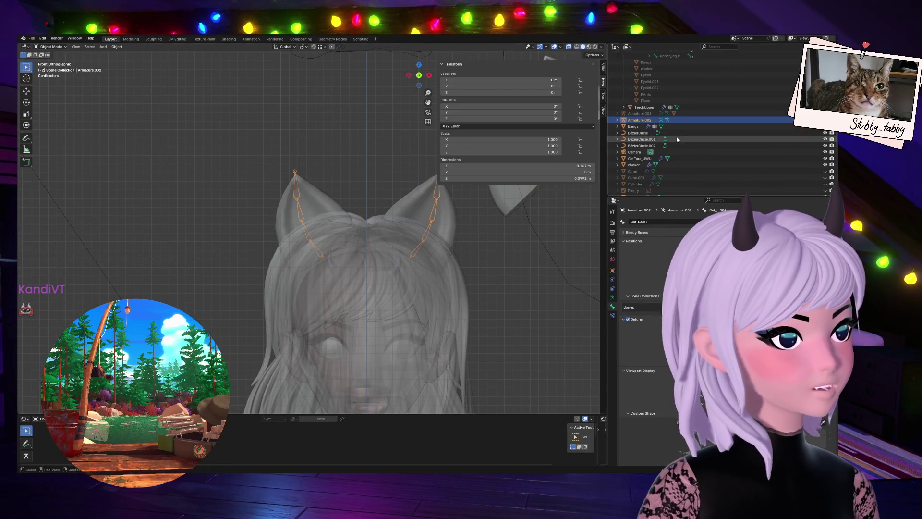
{"action": "double_click", "coordinate": [638, 121]}
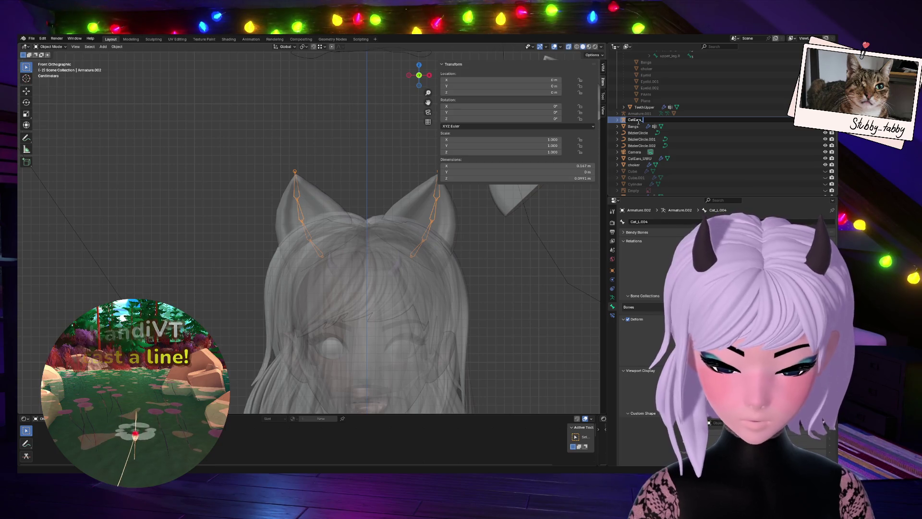
{"action": "type", "text": "CatEars_Arma"}
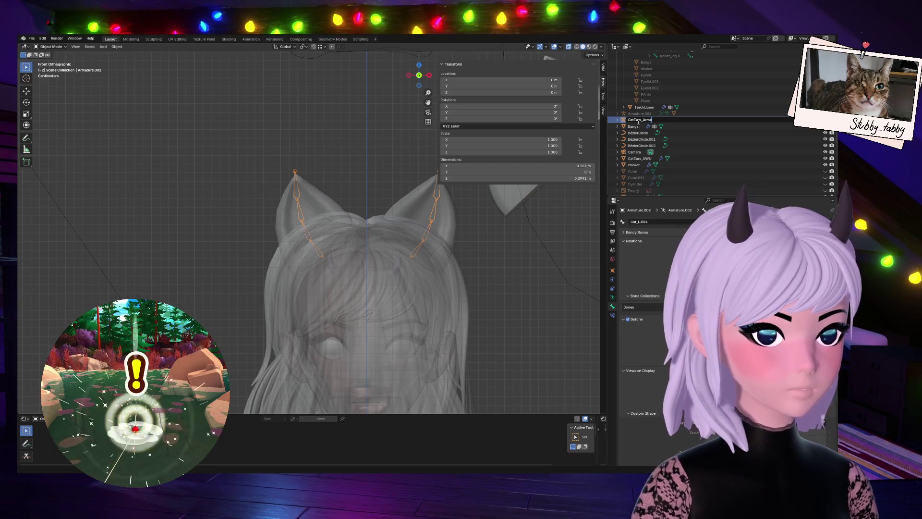
{"action": "key", "text": "Return"}
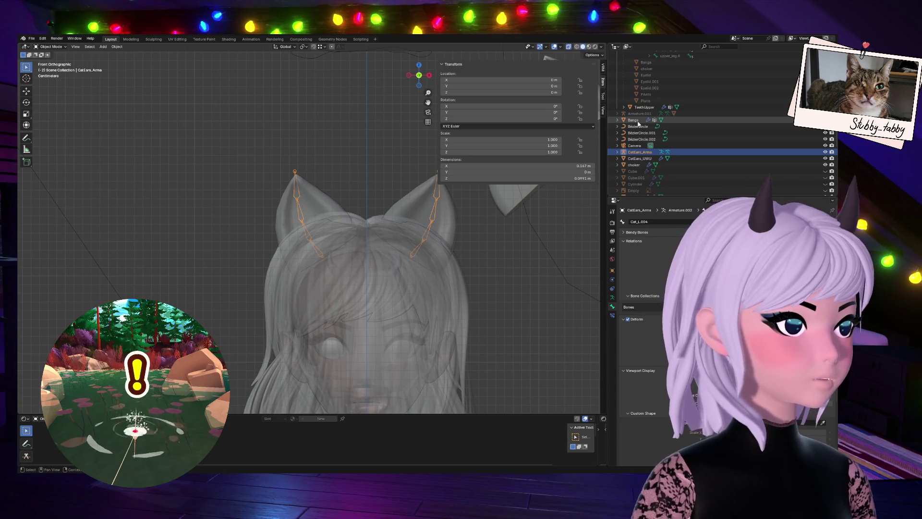
Parent CatEars_UWU to CatEars_Arma with automatic weights.
{"action": "left_click", "coordinate": [314, 121]}
{"action": "left_click", "coordinate": [322, 194]}
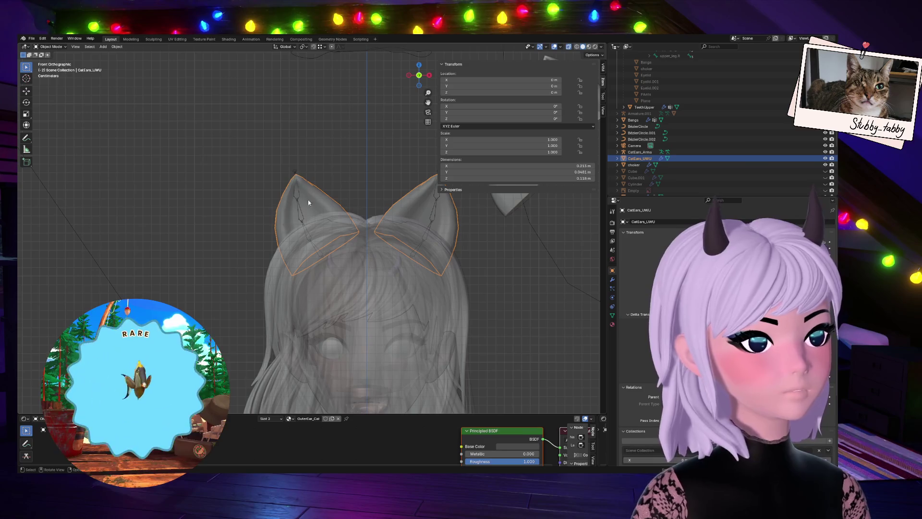
{"action": "left_click", "coordinate": [294, 173], "text": "shift"}
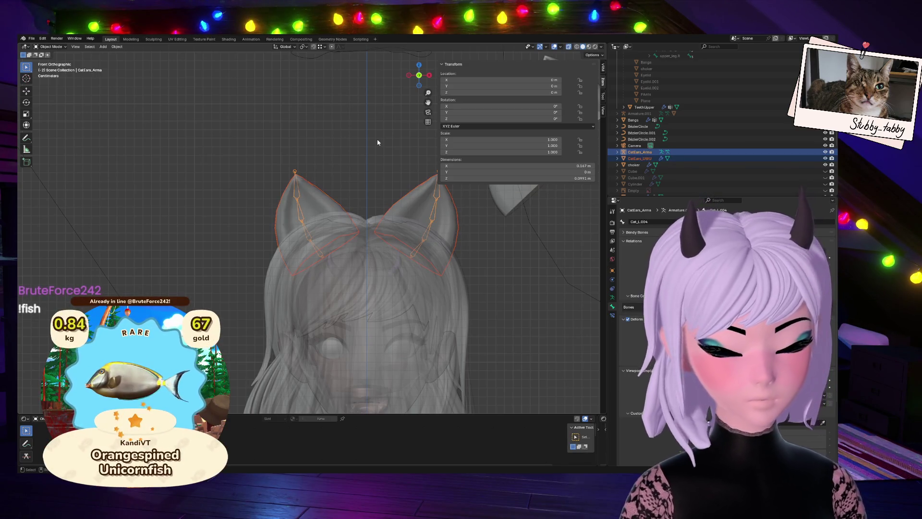
{"action": "key", "text": "ctrl+p"}
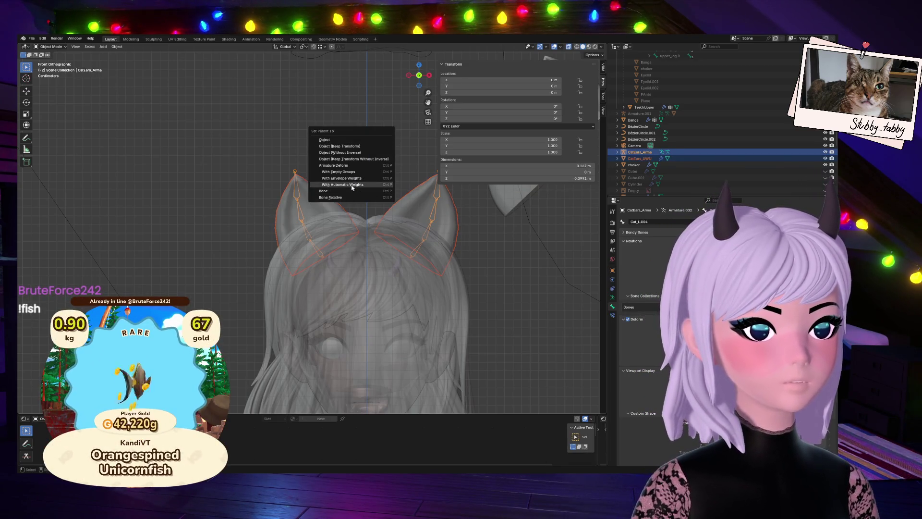
{"action": "left_click", "coordinate": [353, 184]}
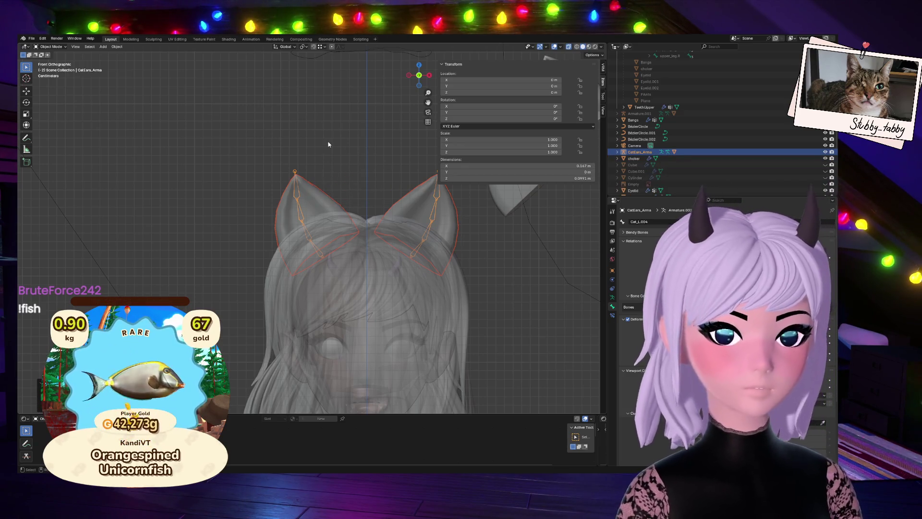
{"action": "left_click", "coordinate": [640, 152]}
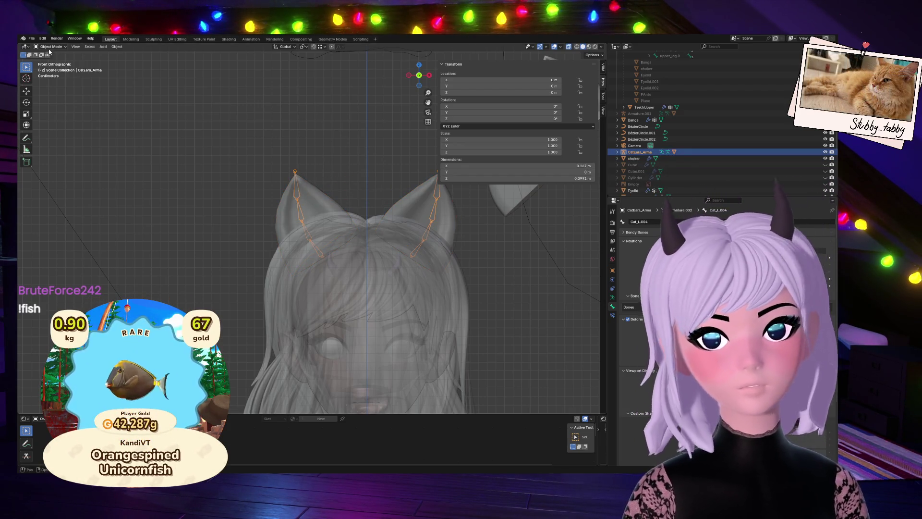
In Pose Mode, test-rotate Cat_R.003 from front and back views, cancelling each rotation.
{"action": "left_click", "coordinate": [51, 46]}
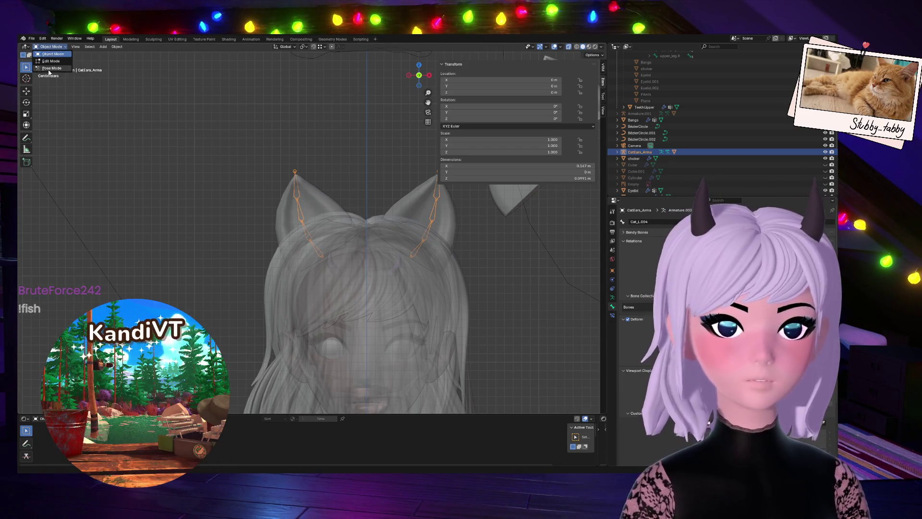
{"action": "left_click", "coordinate": [53, 67]}
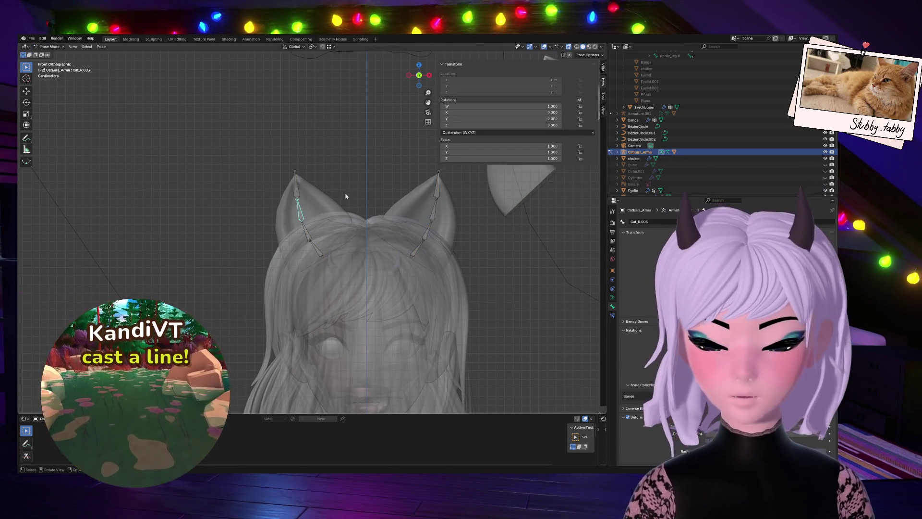
{"action": "key", "text": "r"}
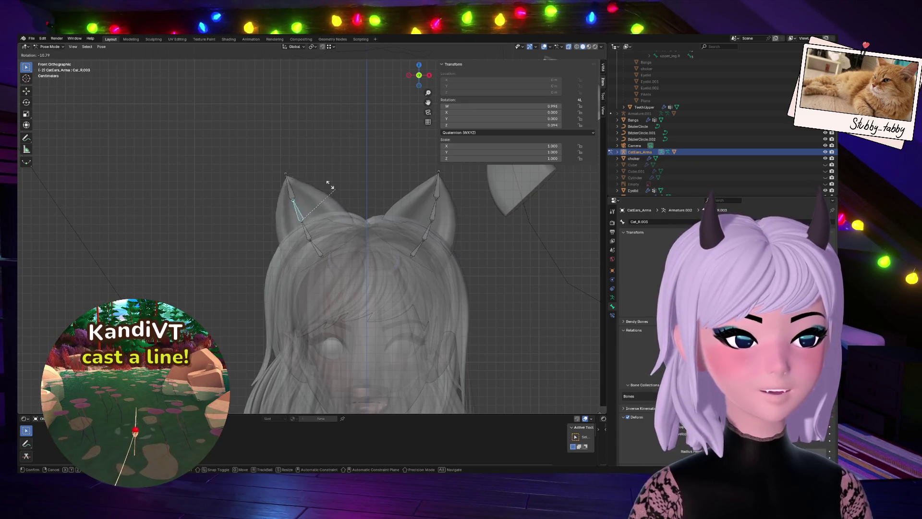
{"action": "key", "text": "Escape"}
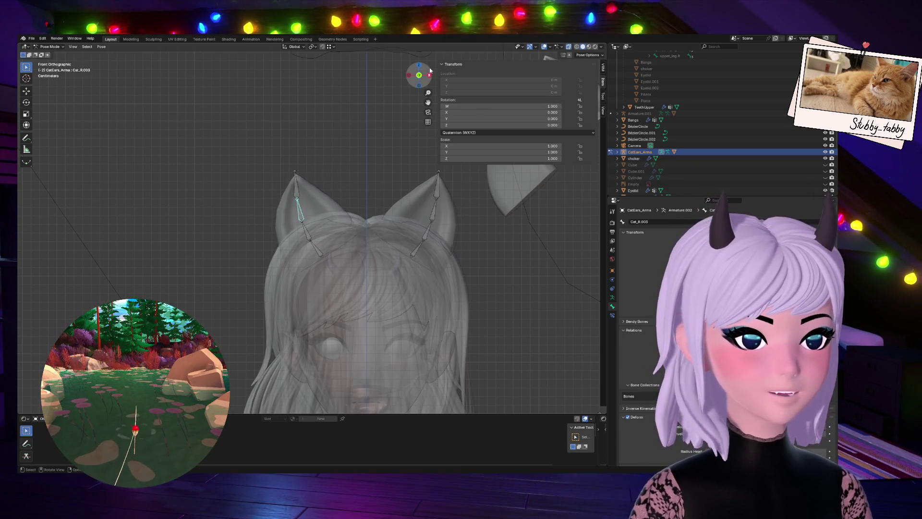
{"action": "left_click", "coordinate": [419, 75]}
{"action": "key", "text": "r"}
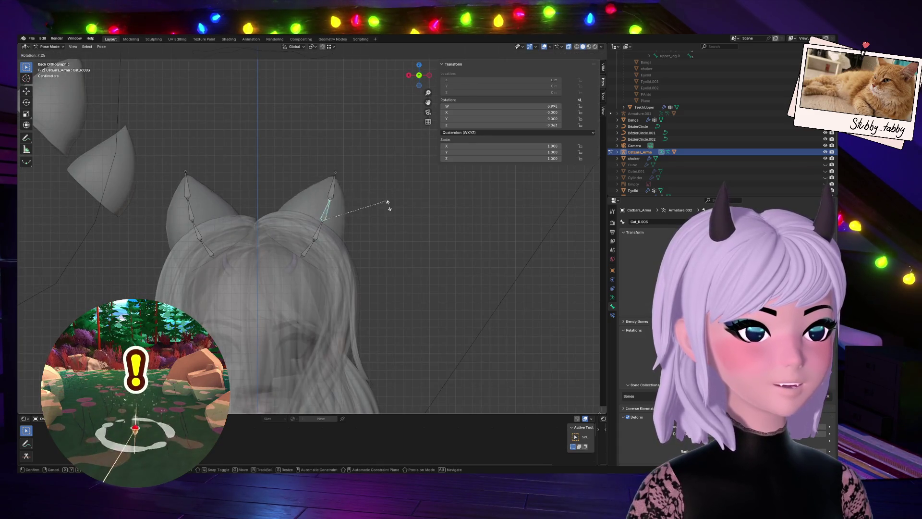
{"action": "key", "text": "Escape"}
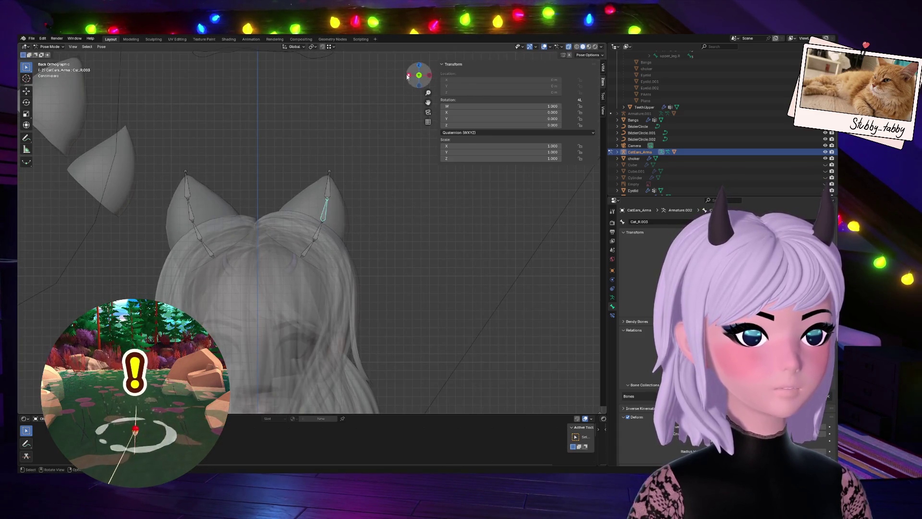
{"action": "left_click", "coordinate": [409, 76]}
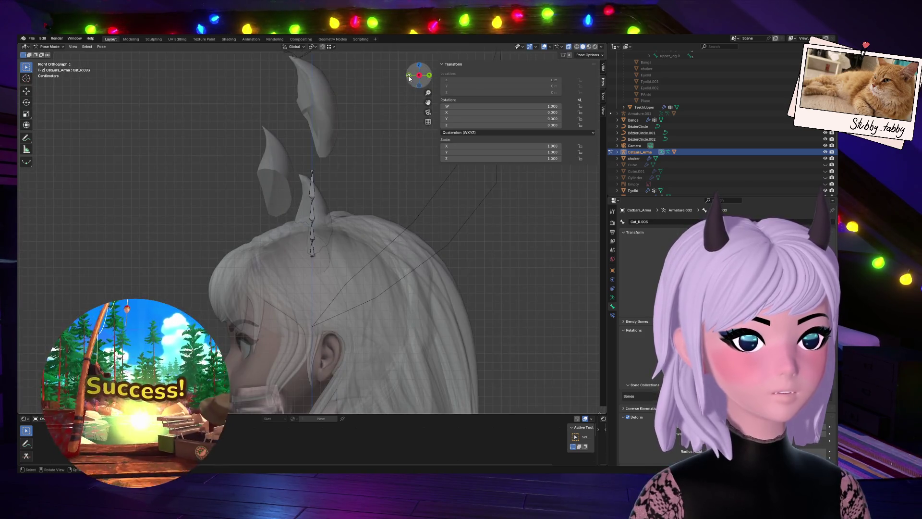
{"action": "left_click", "coordinate": [409, 76]}
Test-rotate Cat_R.002 and Cat_L.003, cancel both, and enter Edit Mode.
{"action": "key", "text": "r"}
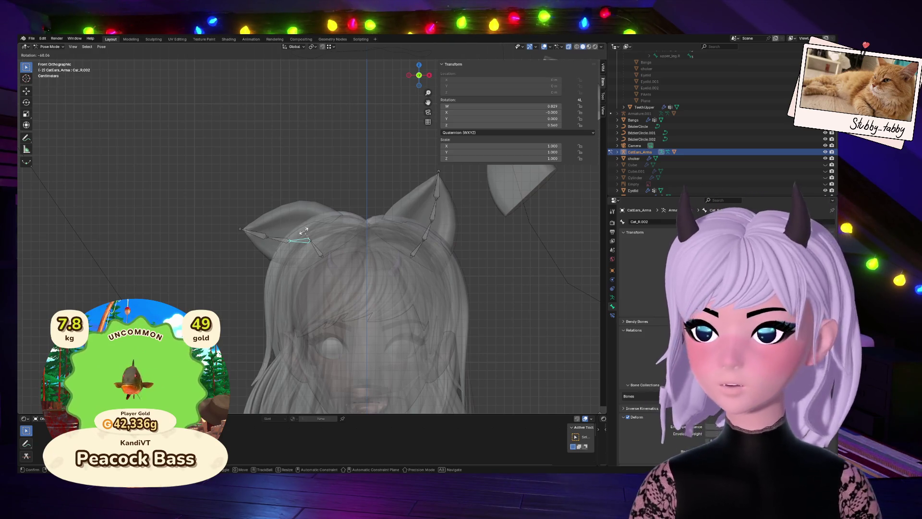
{"action": "key", "text": "Escape"}
{"action": "left_click", "coordinate": [438, 206]}
{"action": "key", "text": "r"}
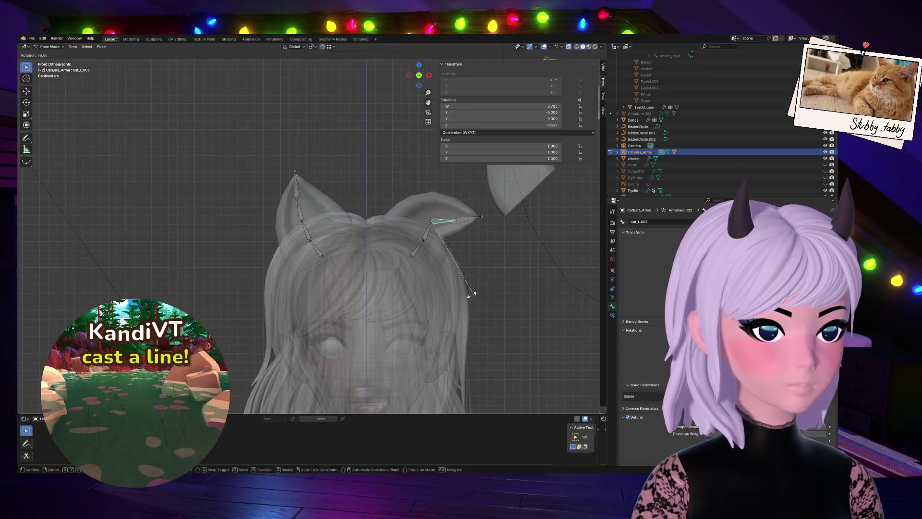
{"action": "key", "text": "Escape"}
{"action": "key", "text": "Tab"}
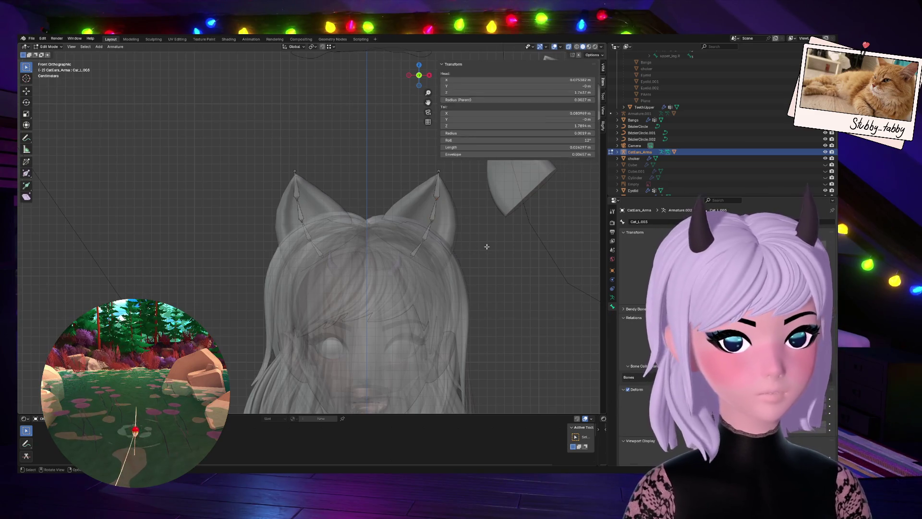
Switch to Material Preview shading, return to Object Mode and select the CatEars_UWU mesh.
{"action": "left_click", "coordinate": [589, 46]}
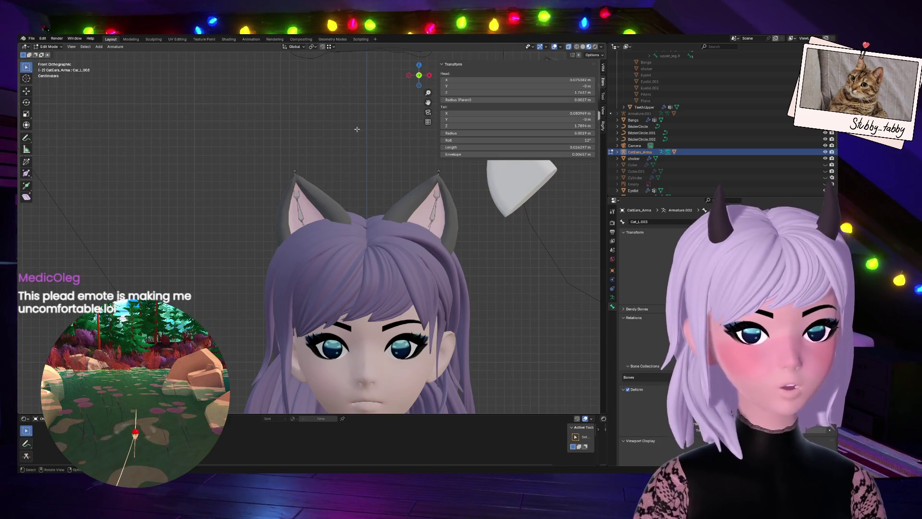
{"action": "key", "text": "Tab"}
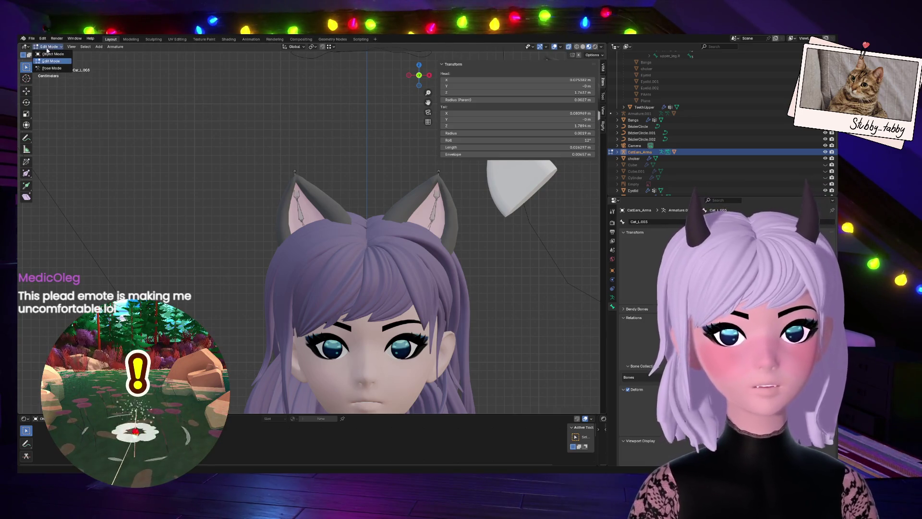
{"action": "left_click", "coordinate": [329, 217]}
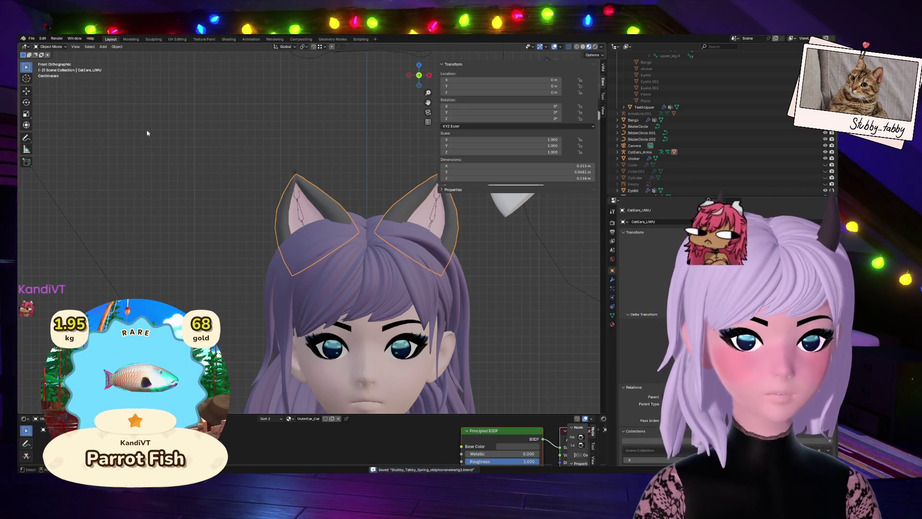
Look at the File > Export options and close them without exporting.
{"action": "left_click", "coordinate": [31, 39]}
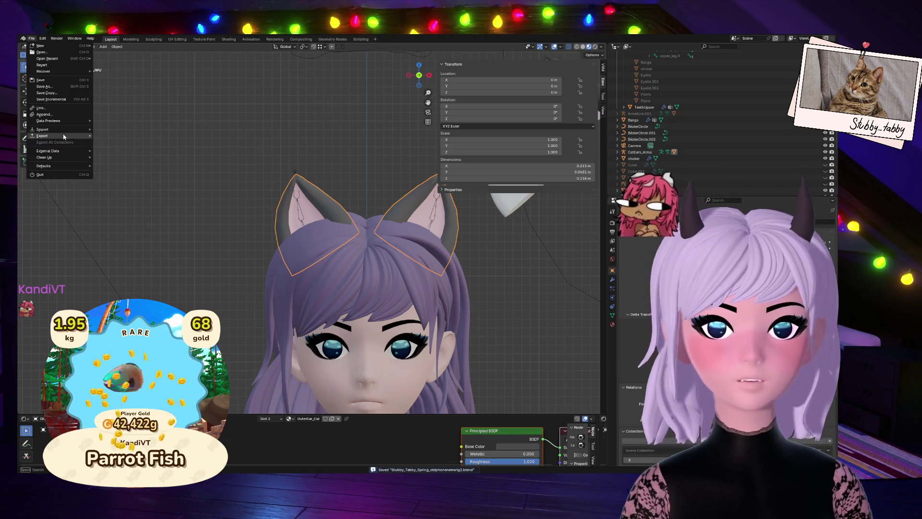
{"action": "mouse_move", "coordinate": [62, 136]}
{"action": "key", "text": "Escape"}
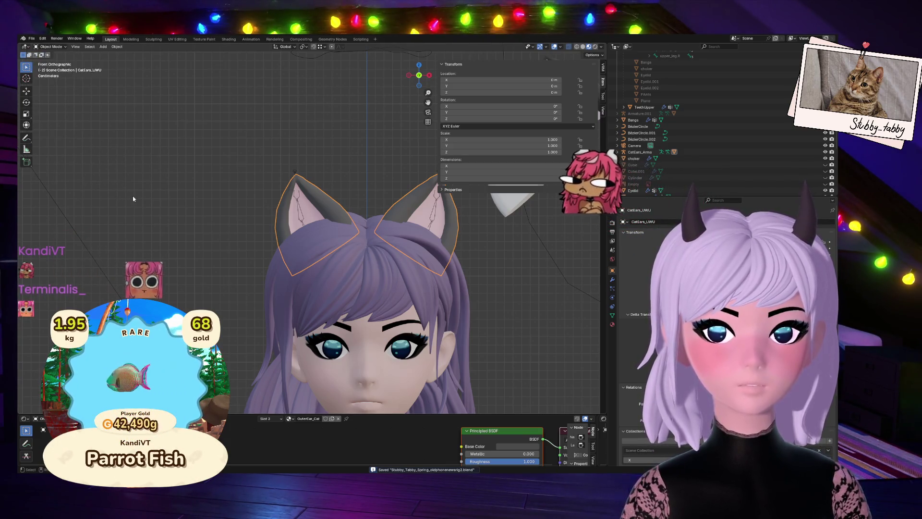
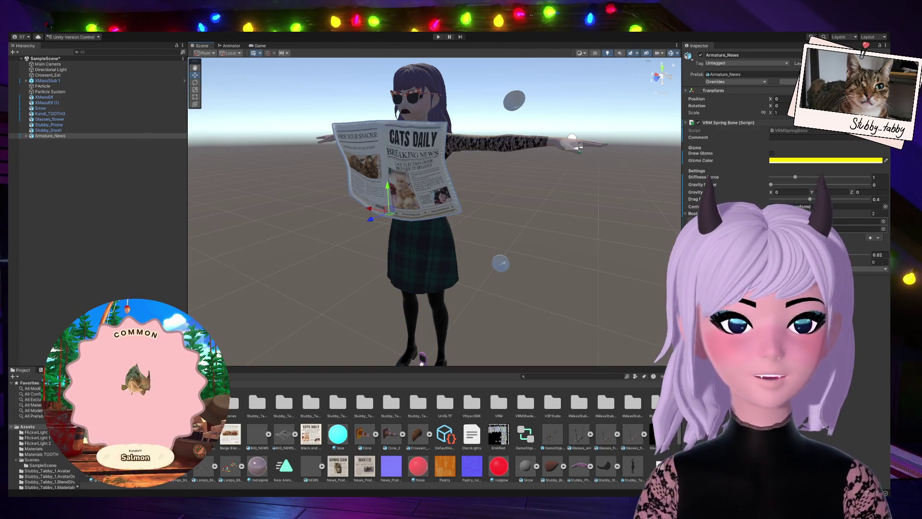
Run a quick Play mode test, then check the Game view and return to the Scene view.
{"action": "key", "text": "ctrl+p"}
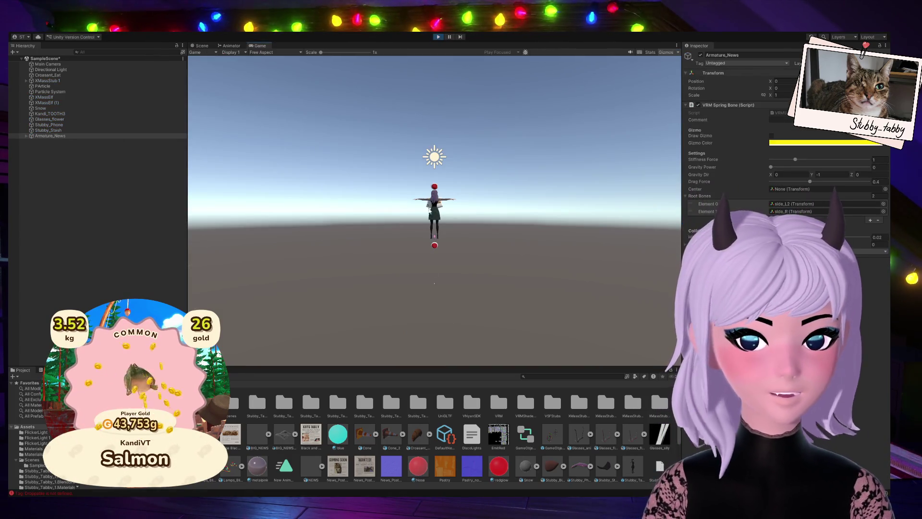
{"action": "left_click", "coordinate": [438, 37]}
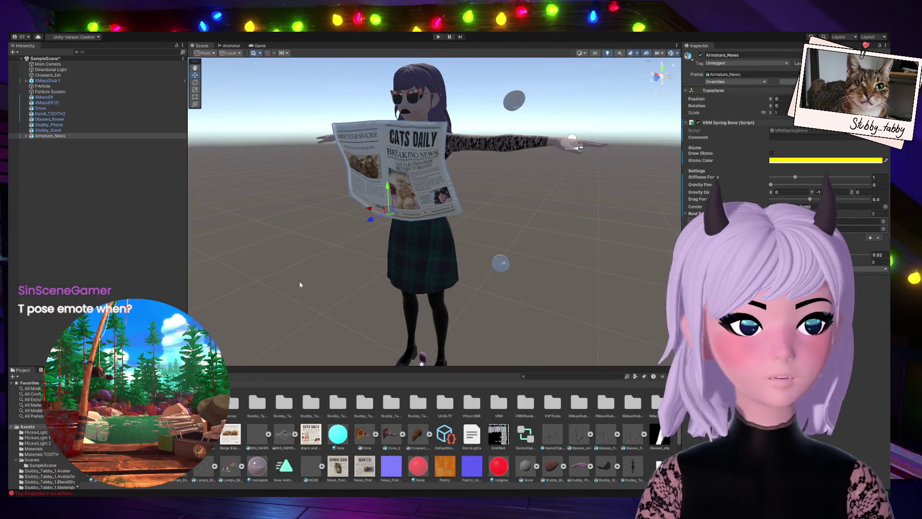
{"action": "middle_click_drag", "start_coordinate": [304, 281], "coordinate": [305, 271]}
{"action": "left_click", "coordinate": [259, 46]}
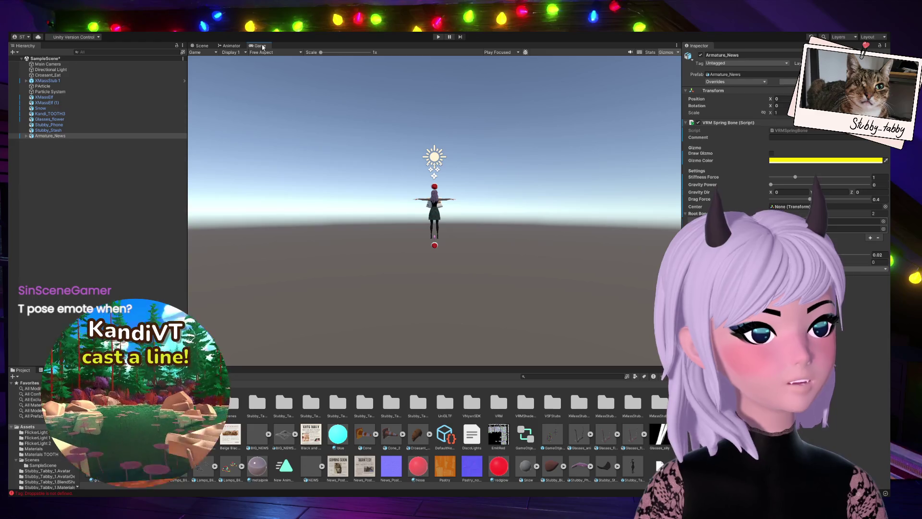
{"action": "left_click", "coordinate": [199, 45]}
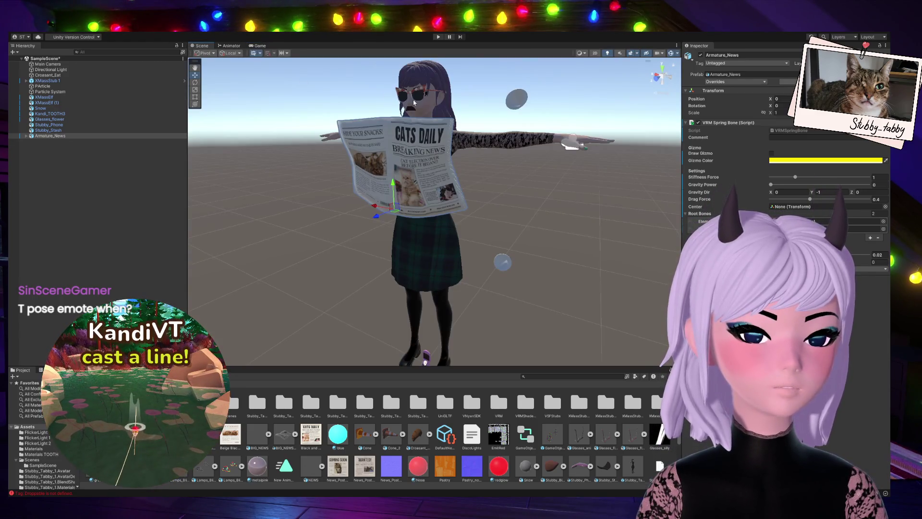
Nudge the Armature_News newspaper along X to 0.007 in front of the avatar.
{"action": "mouse_move", "coordinate": [392, 210]}
{"action": "left_mouse_down"}
{"action": "mouse_move", "coordinate": [378, 213]}
{"action": "mouse_move", "coordinate": [383, 170]}
{"action": "mouse_move", "coordinate": [386, 204]}
{"action": "left_mouse_up"}
{"action": "middle_click_drag", "start_coordinate": [343, 236], "coordinate": [359, 247]}
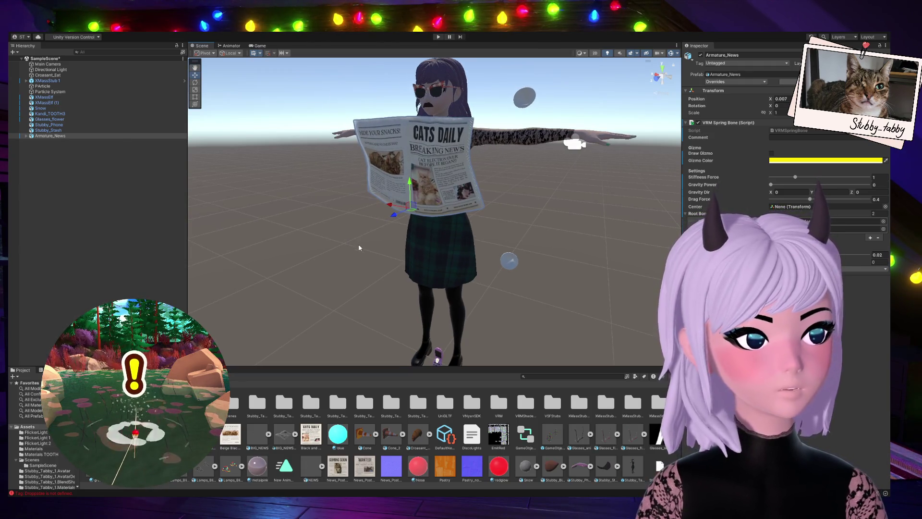
{"action": "scroll", "coordinate": [338, 279], "scroll_direction": "up", "scroll_amount": 3}
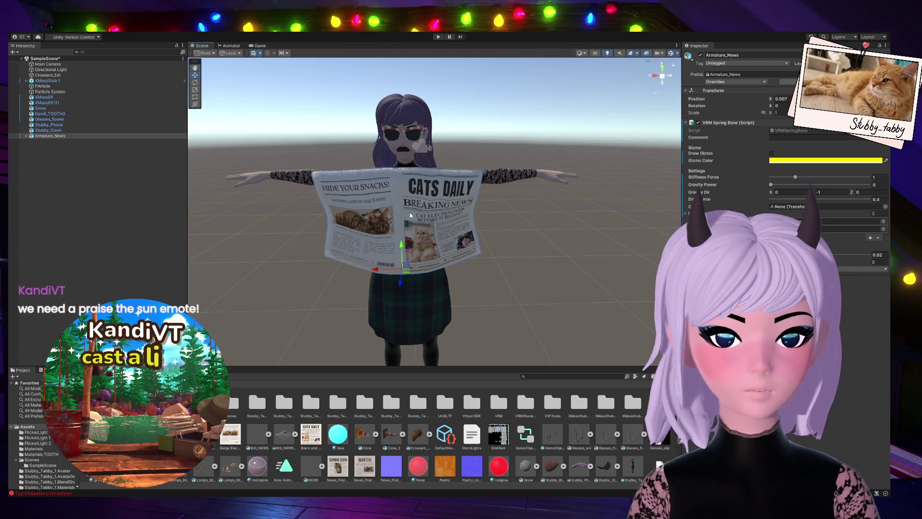
Move the newspaper vertically and check it in the Game view.
{"action": "mouse_move", "coordinate": [402, 245]}
{"action": "left_mouse_down"}
{"action": "mouse_move", "coordinate": [421, 261]}
{"action": "mouse_move", "coordinate": [412, 249]}
{"action": "left_mouse_up"}
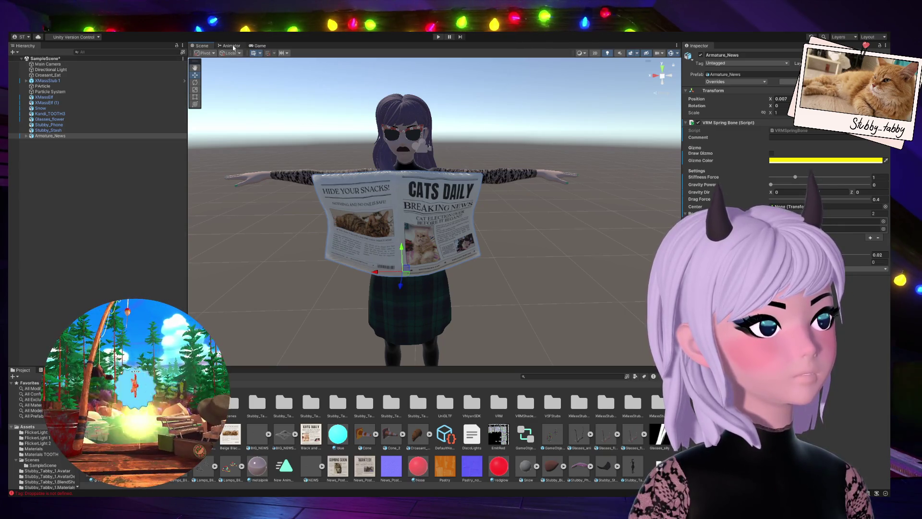
{"action": "left_click", "coordinate": [261, 46]}
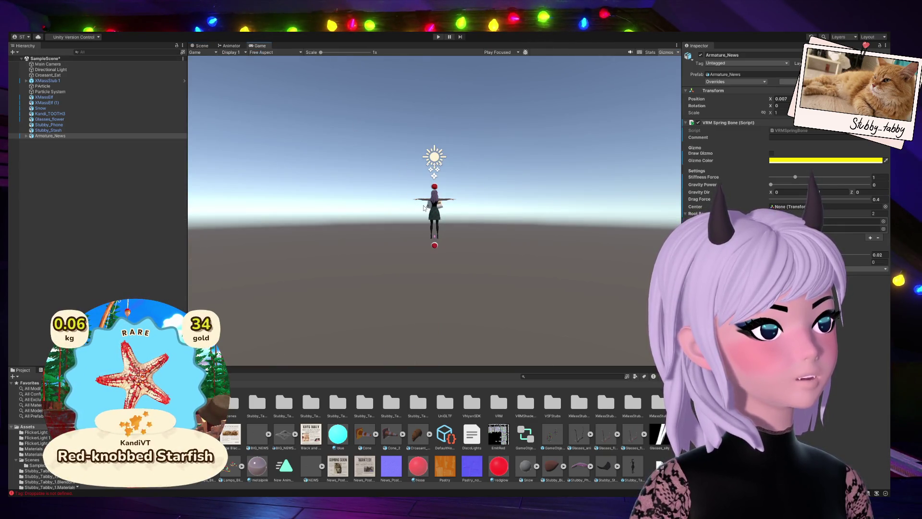
{"action": "left_click", "coordinate": [199, 45]}
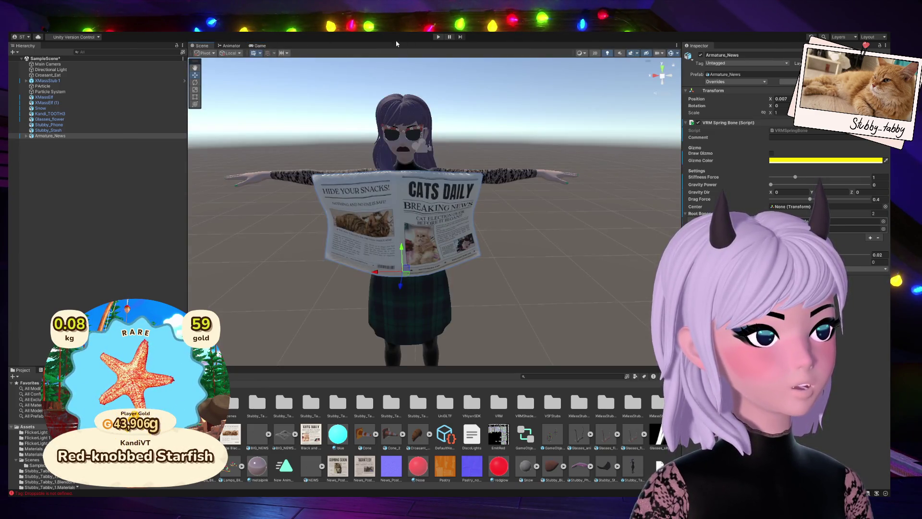
In Play mode, frame the newspaper and shift it sideways to test its spring-bone jiggle.
{"action": "left_click", "coordinate": [438, 37]}
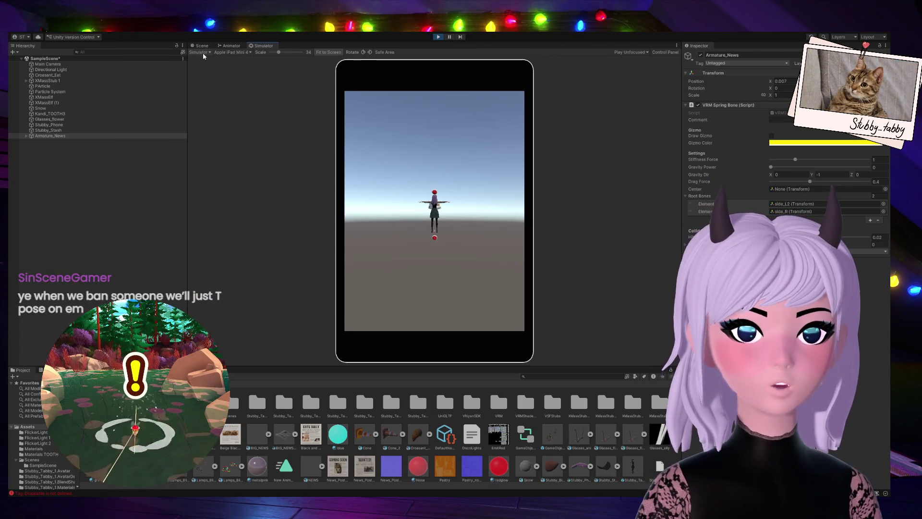
{"action": "key", "text": "ctrl+1"}
{"action": "key", "text": "f"}
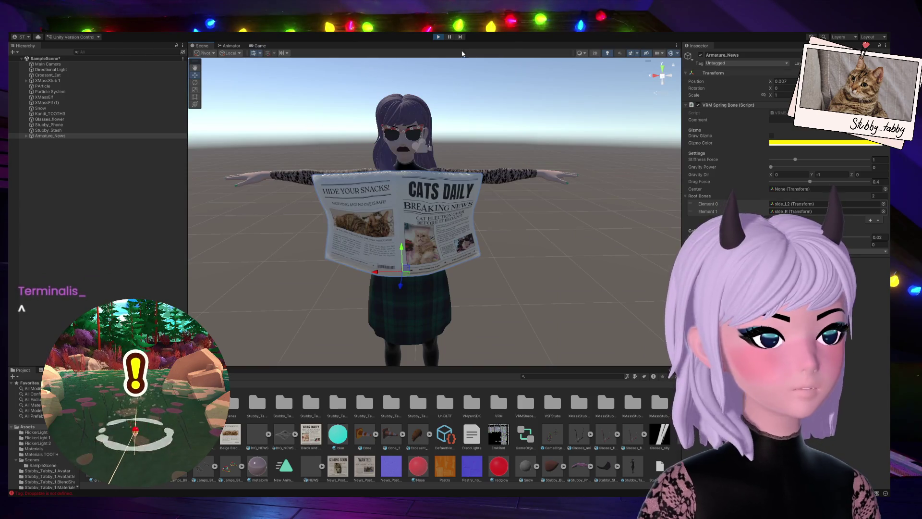
{"action": "mouse_move", "coordinate": [390, 275]}
{"action": "left_mouse_down"}
{"action": "mouse_move", "coordinate": [351, 281]}
{"action": "mouse_move", "coordinate": [425, 278]}
{"action": "mouse_move", "coordinate": [368, 278]}
{"action": "mouse_move", "coordinate": [409, 275]}
{"action": "mouse_move", "coordinate": [382, 275]}
{"action": "left_mouse_up"}
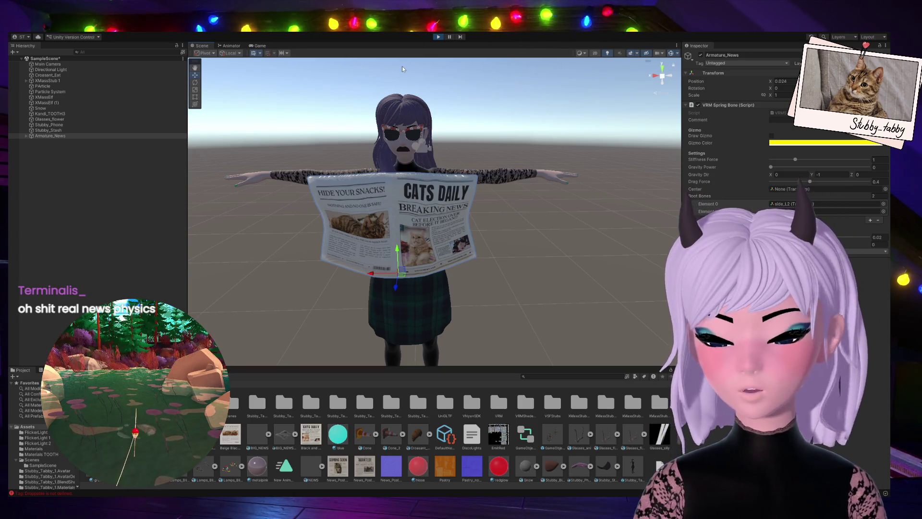
{"action": "left_click", "coordinate": [438, 36]}
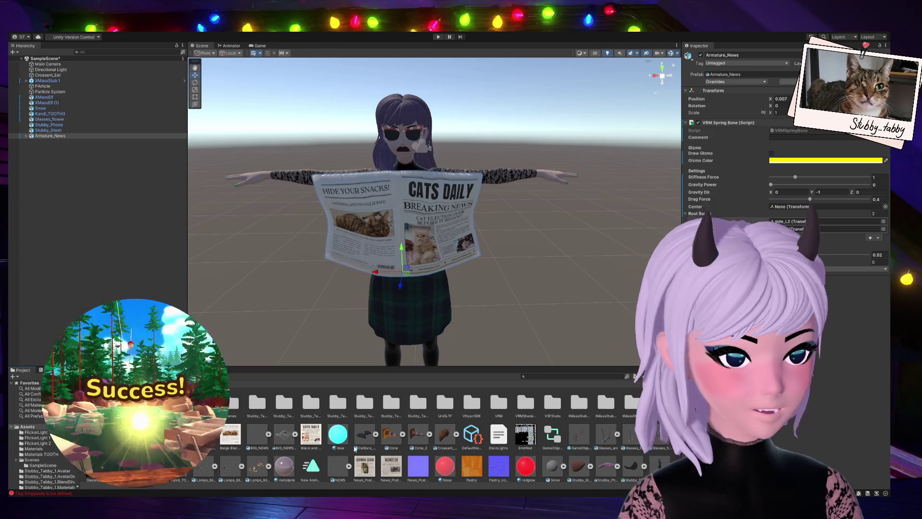
Select the CatEars model asset after BIG_NEWS 1 and expand it to show its mesh and ear materials.
{"action": "left_click", "coordinate": [289, 434]}
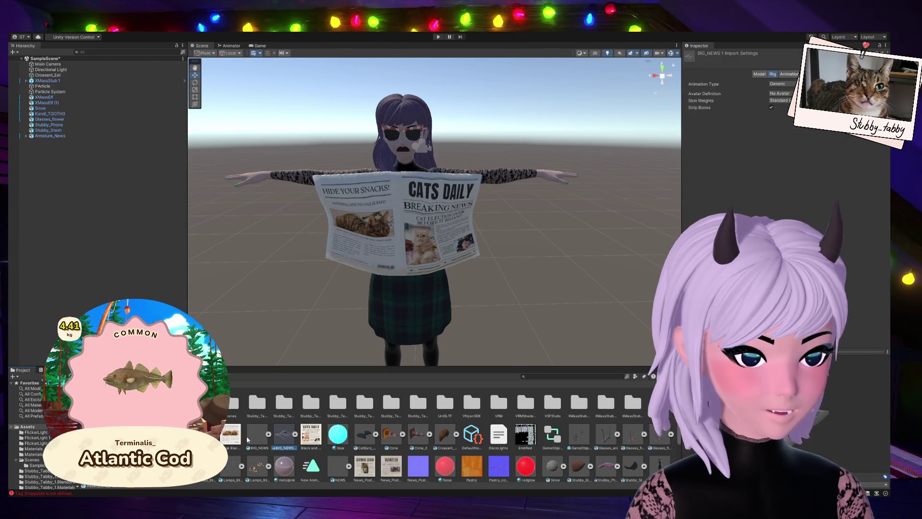
{"action": "left_click", "coordinate": [358, 433]}
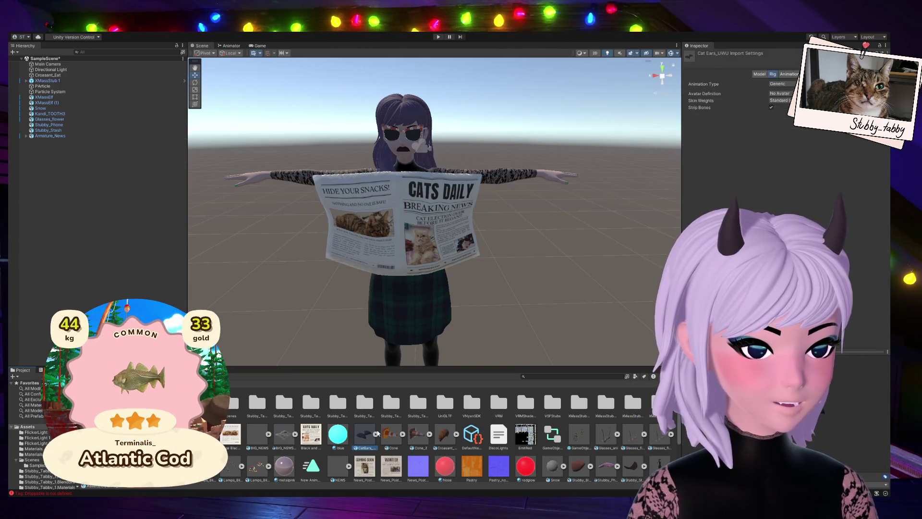
{"action": "left_click", "coordinate": [376, 434]}
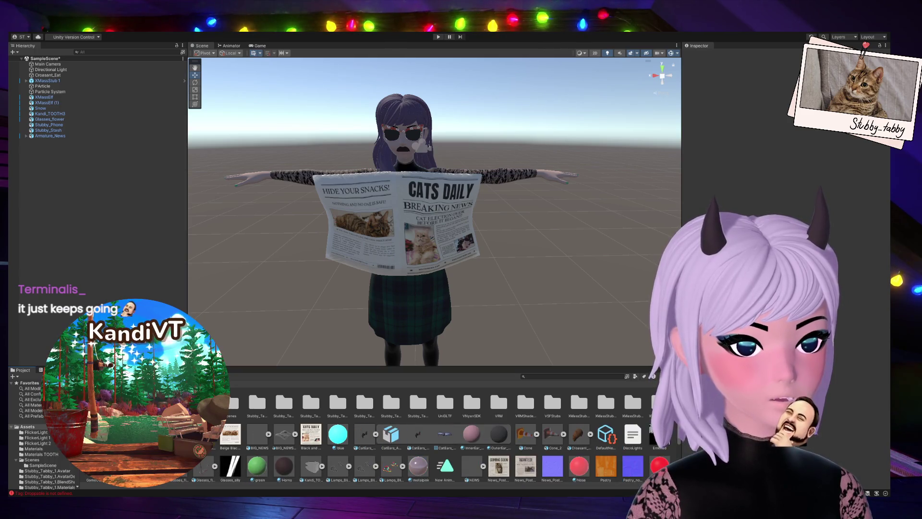
Place the CatEars model in the scene and set its Position X to 0.
{"action": "left_click", "coordinate": [368, 439]}
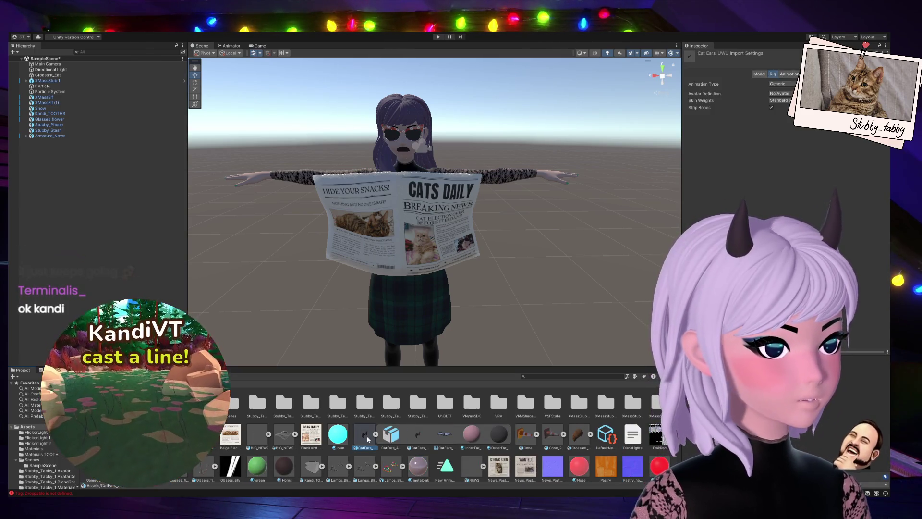
{"action": "left_click_drag", "start_coordinate": [353, 291], "coordinate": [360, 304]}
{"action": "left_click", "coordinate": [783, 98]}
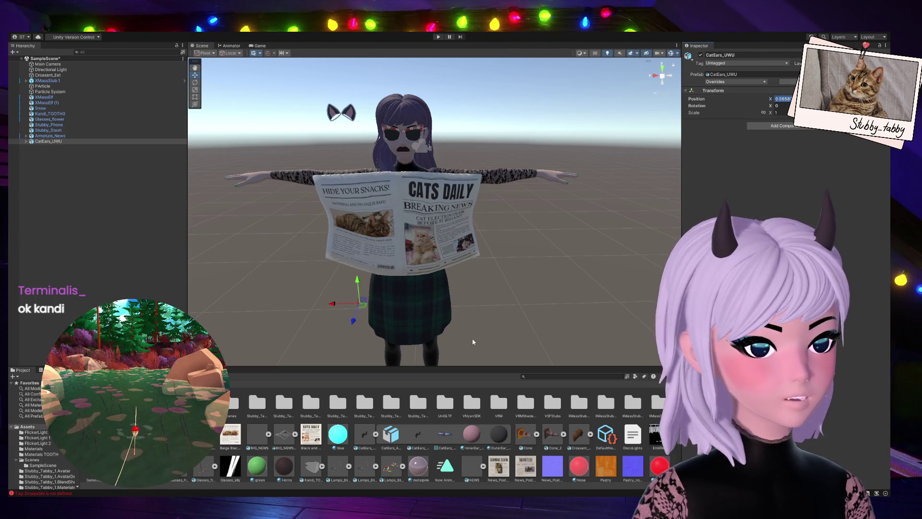
{"action": "type", "text": "0"}
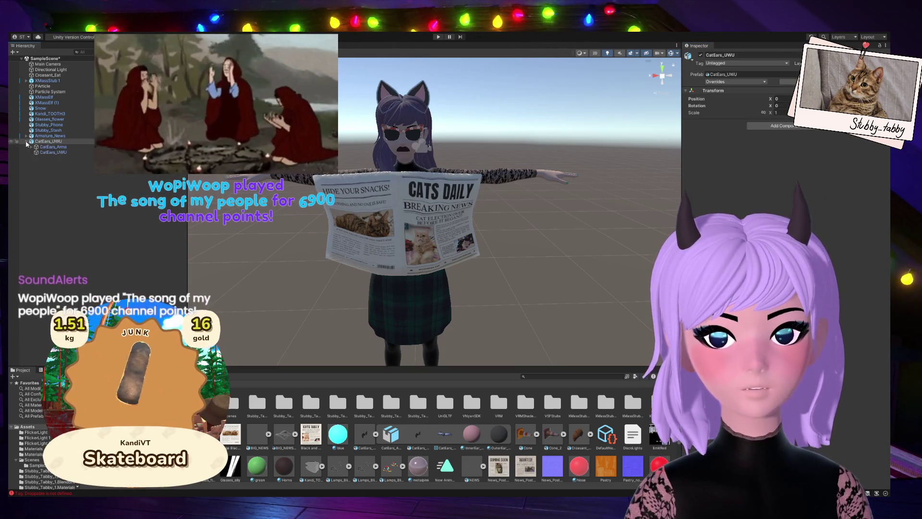
Expand CatEars_UWU and CatEars_Arma, frame the ears, then expand Armature_News for comparison.
{"action": "left_click", "coordinate": [27, 141]}
{"action": "left_click", "coordinate": [31, 147]}
{"action": "left_click", "coordinate": [30, 147]}
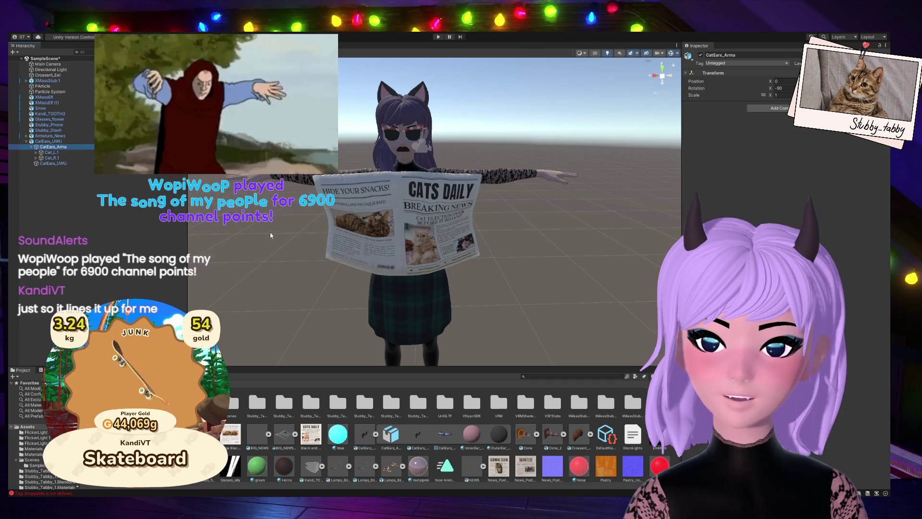
{"action": "key", "text": "f"}
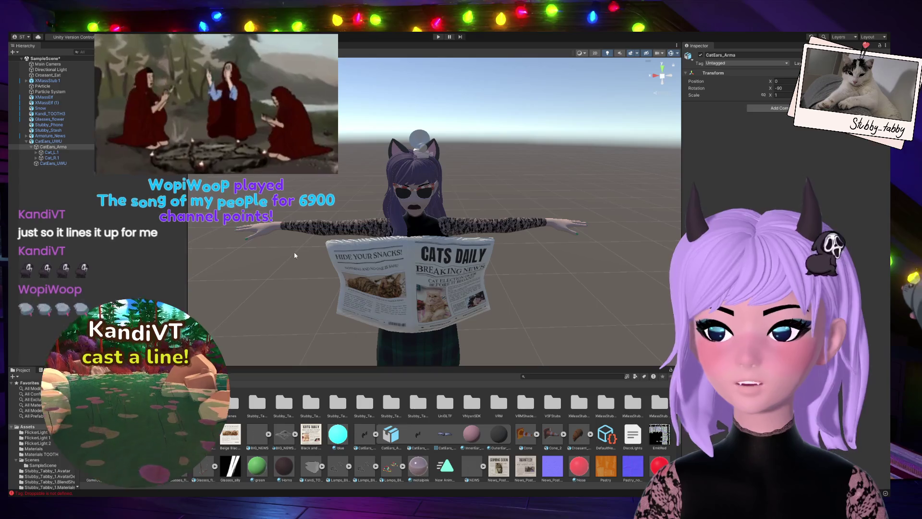
{"action": "scroll", "coordinate": [346, 237], "scroll_direction": "up", "scroll_amount": 5}
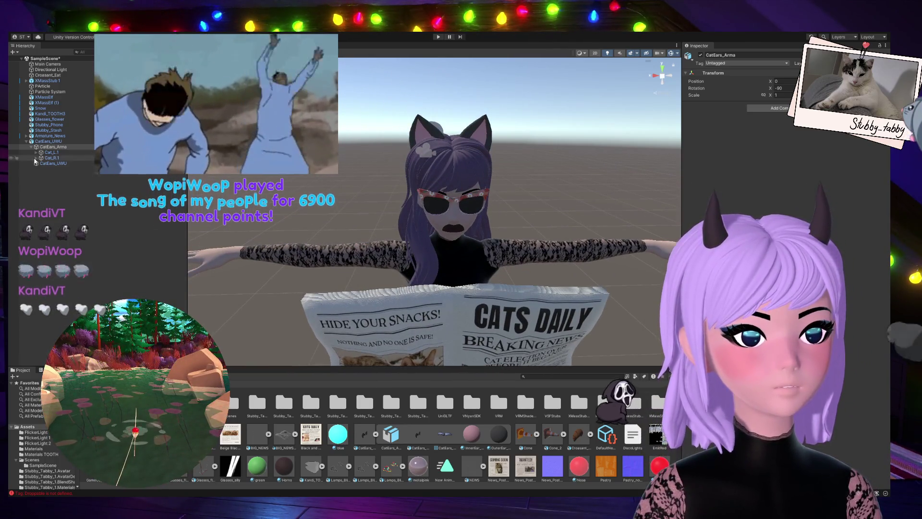
{"action": "left_click", "coordinate": [49, 142]}
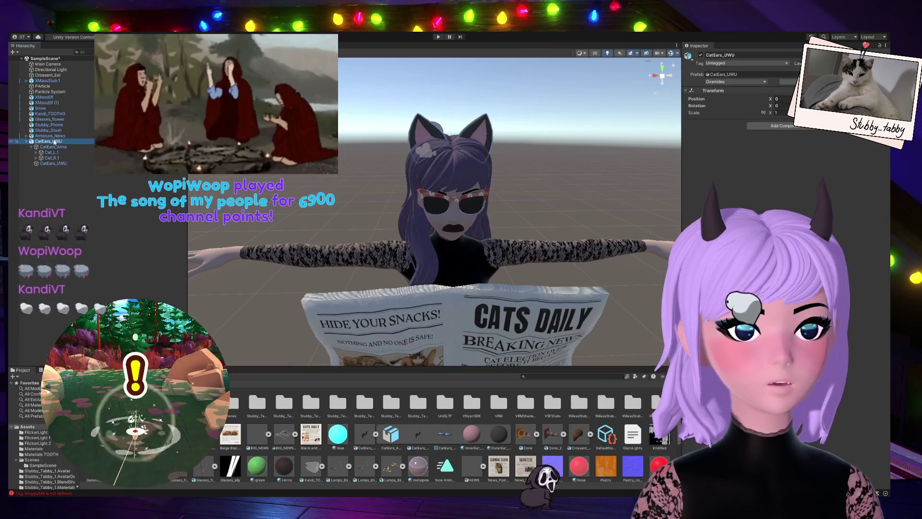
{"action": "left_click", "coordinate": [51, 136]}
{"action": "left_click", "coordinate": [27, 136]}
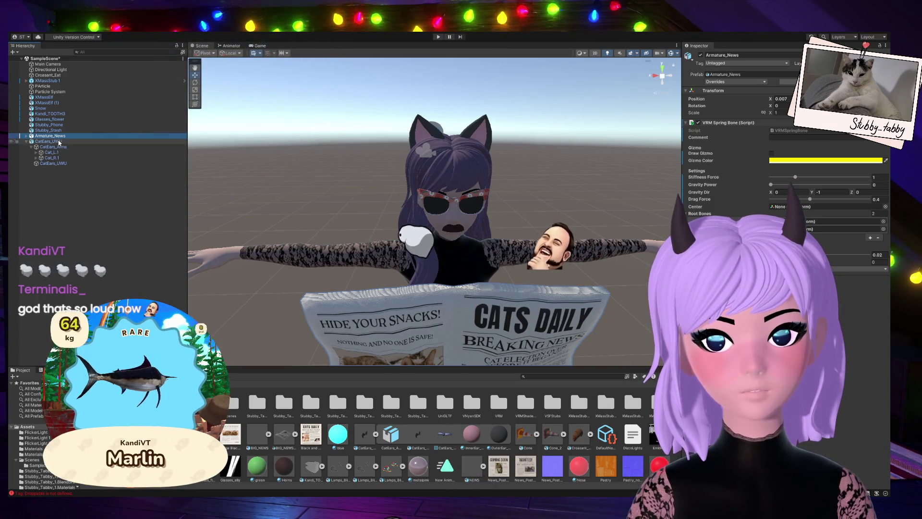
Step through Stubby_Stash and Armature_News to select the CatEars_Arma ear armature.
{"action": "key", "text": "Left"}
{"action": "key", "text": "Down"}
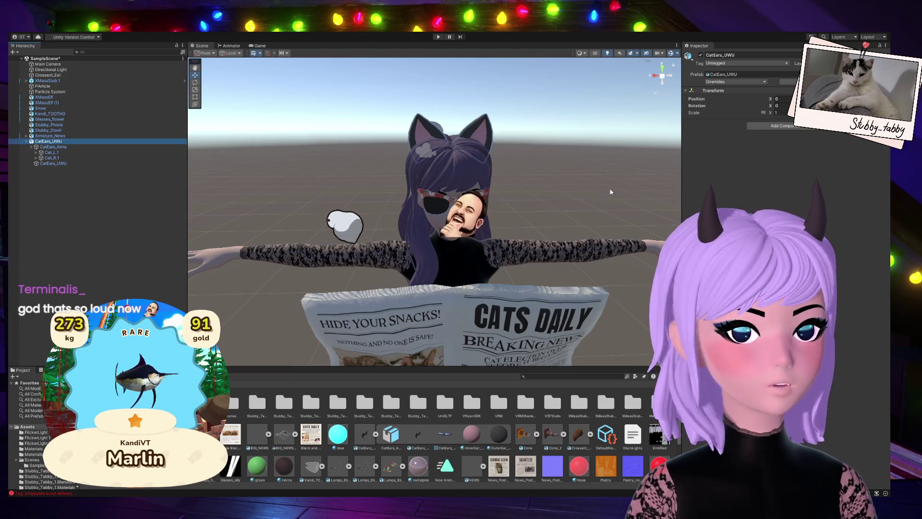
{"action": "left_click", "coordinate": [60, 130]}
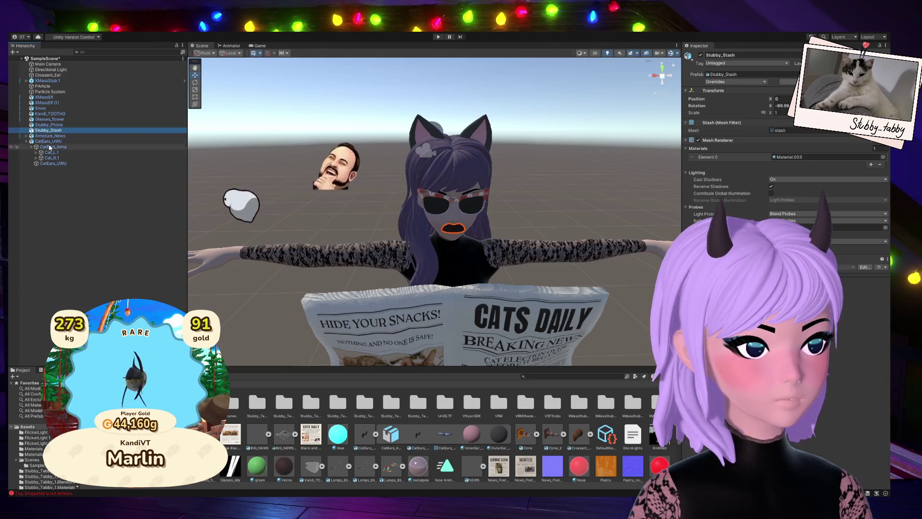
{"action": "left_click", "coordinate": [55, 138]}
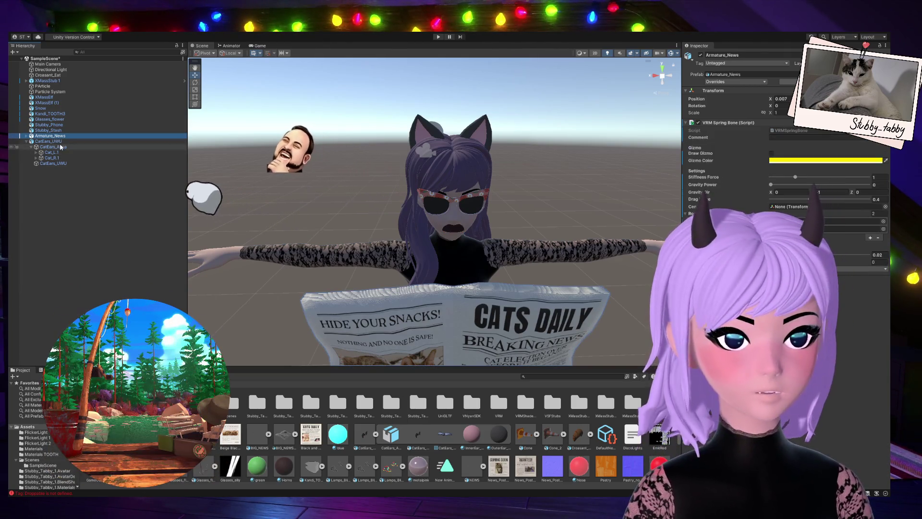
{"action": "left_click", "coordinate": [53, 146]}
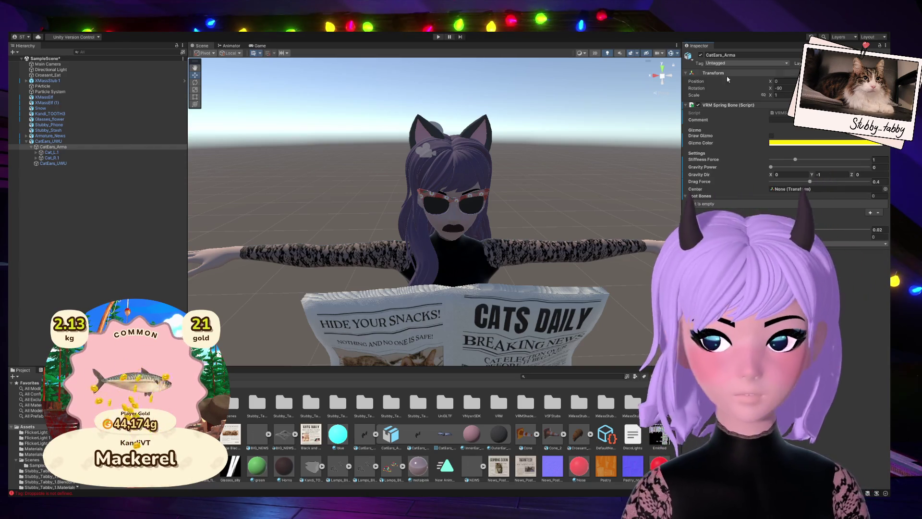
Add collider group slots to the ear spring bone until it has six entries.
{"action": "middle_click_drag", "start_coordinate": [544, 185], "coordinate": [544, 190]}
{"action": "scroll", "coordinate": [504, 152], "scroll_direction": "up", "scroll_amount": 5}
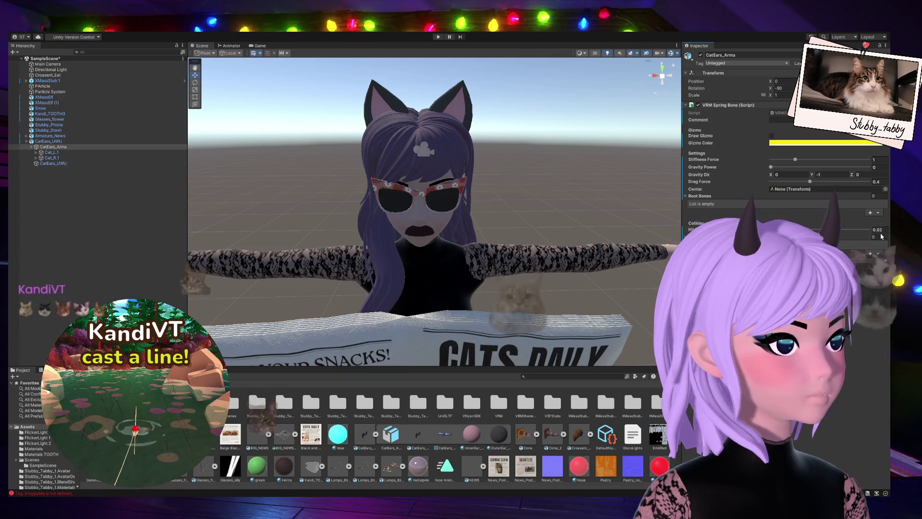
{"action": "left_click", "coordinate": [870, 254]}
{"action": "left_click", "coordinate": [870, 259]}
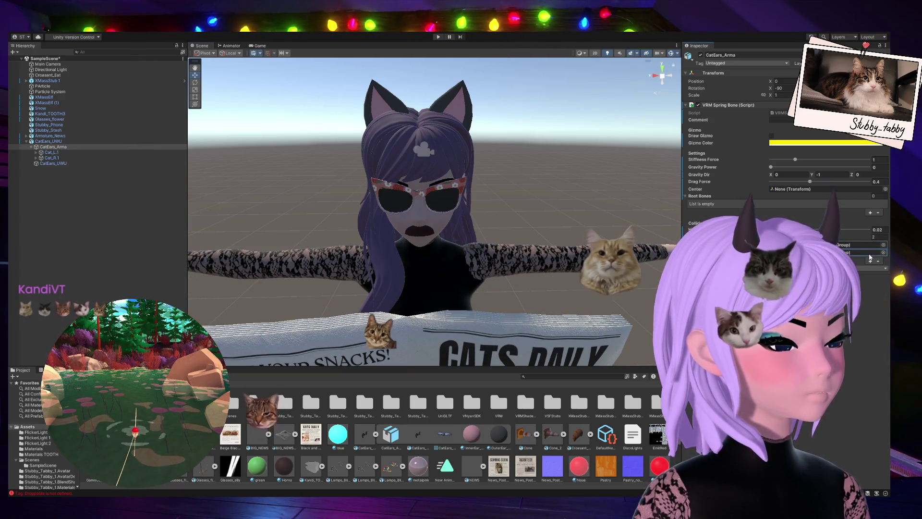
{"action": "left_click", "coordinate": [870, 268]}
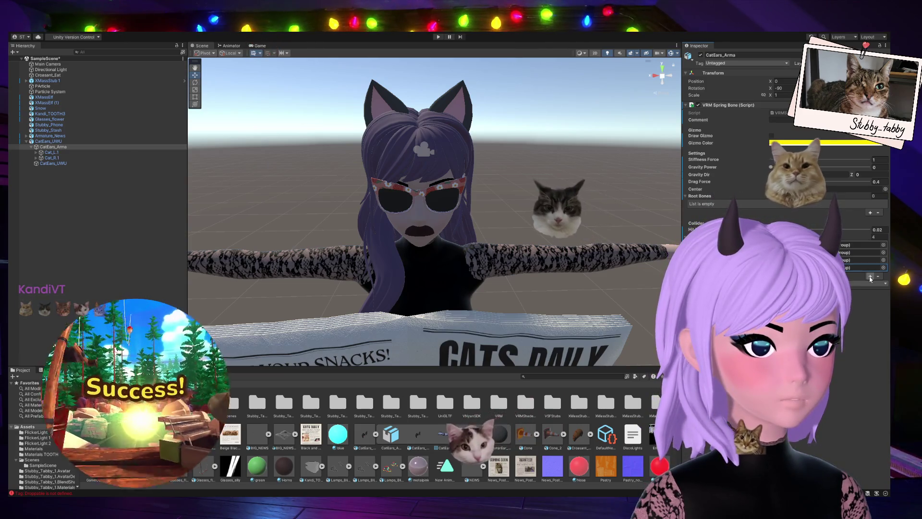
{"action": "left_click", "coordinate": [870, 278]}
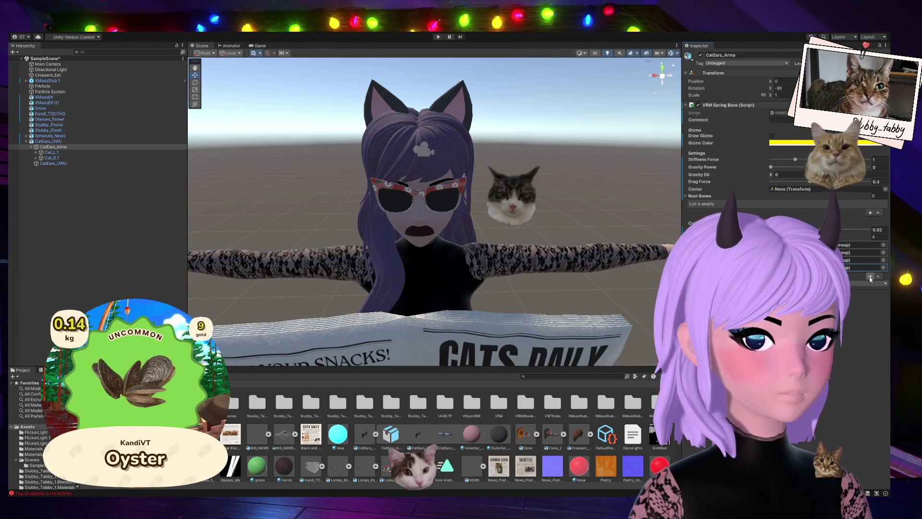
{"action": "left_click", "coordinate": [870, 284]}
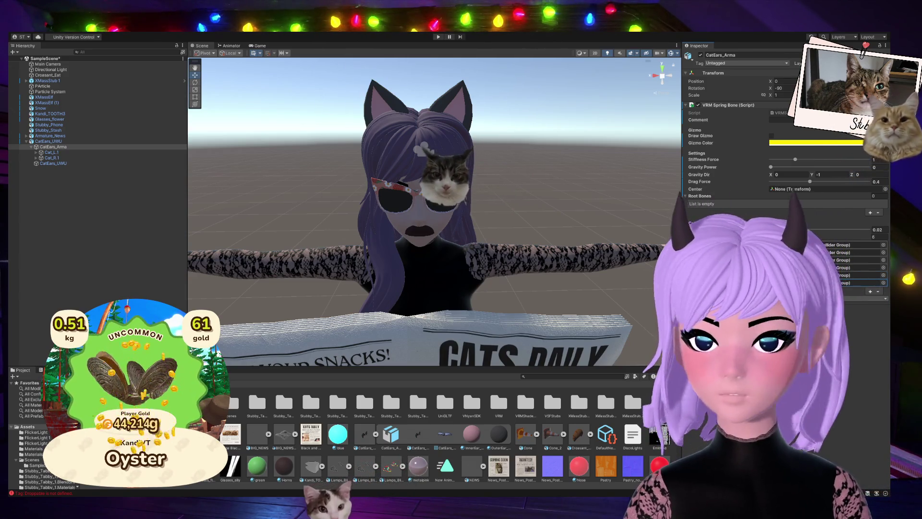
Expand the left ear's Cat_L.1 bone and tilt Cat_L.002 to test the ear bend.
{"action": "left_click", "coordinate": [36, 153]}
{"action": "left_click", "coordinate": [51, 152]}
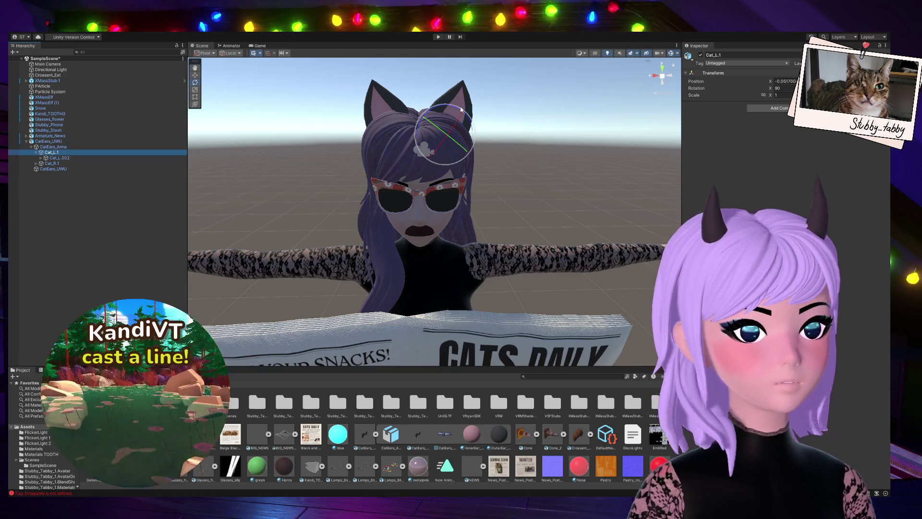
{"action": "left_click", "coordinate": [59, 159]}
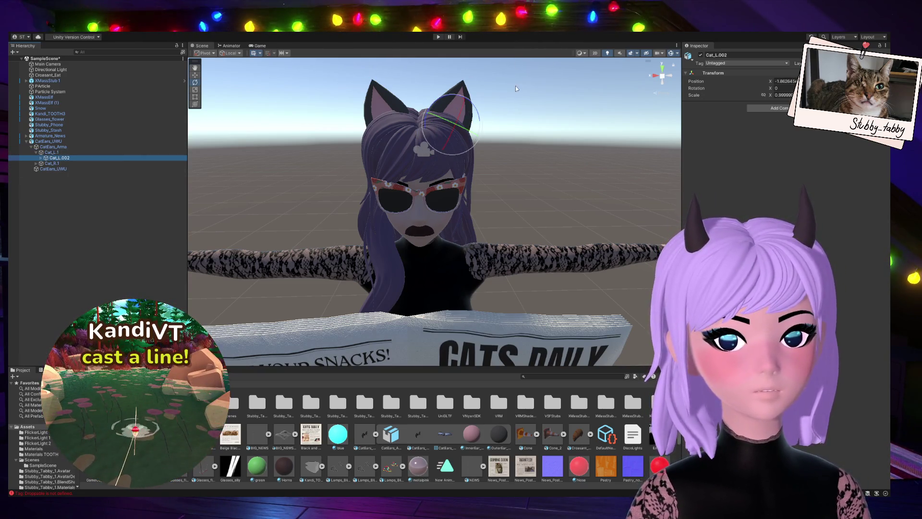
{"action": "left_click_drag", "start_coordinate": [452, 96], "coordinate": [459, 103]}
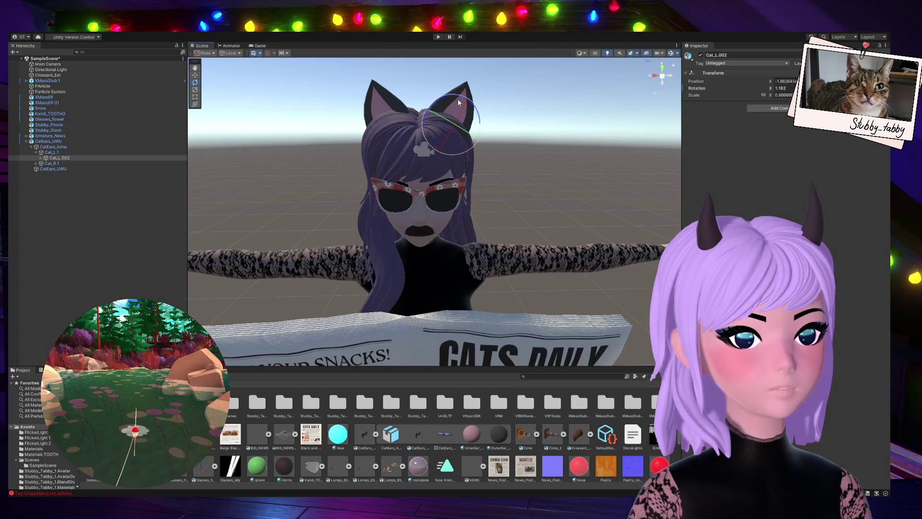
Expand the left ear chain down to Cat_L.004_end, select bones Cat_L.002–Cat_L.004, then CatEars_UWU.
{"action": "left_click", "coordinate": [42, 158]}
{"action": "left_click", "coordinate": [43, 163]}
{"action": "left_click", "coordinate": [50, 170]}
{"action": "left_click", "coordinate": [62, 174]}
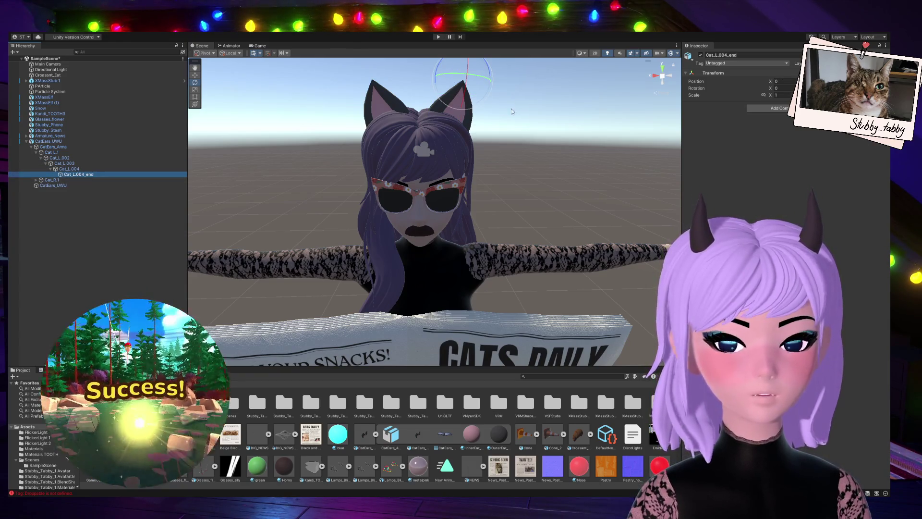
{"action": "left_click", "coordinate": [487, 70]}
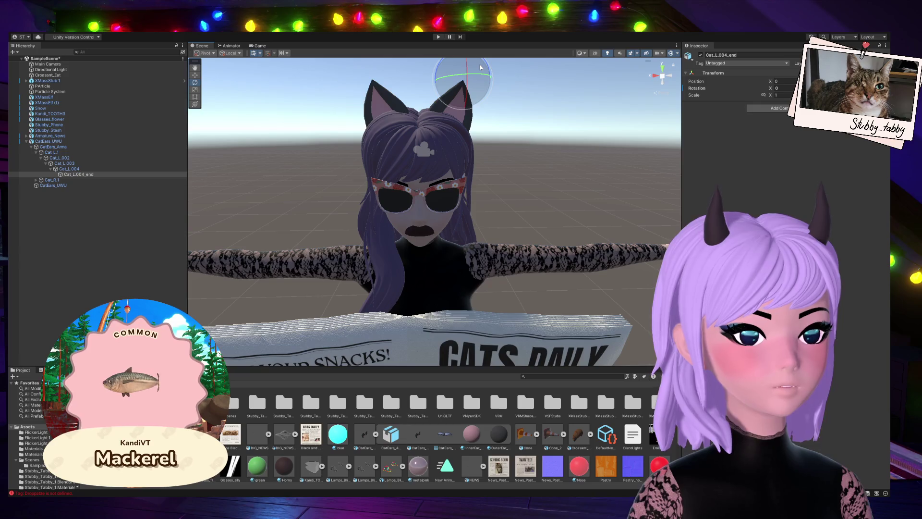
{"action": "left_click", "coordinate": [72, 169]}
{"action": "left_click", "coordinate": [73, 158], "text": "shift"}
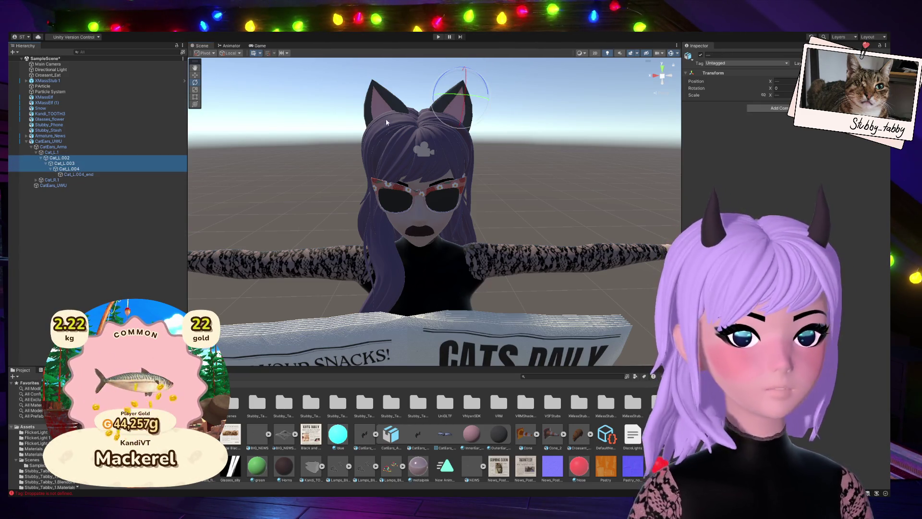
{"action": "left_click", "coordinate": [64, 142]}
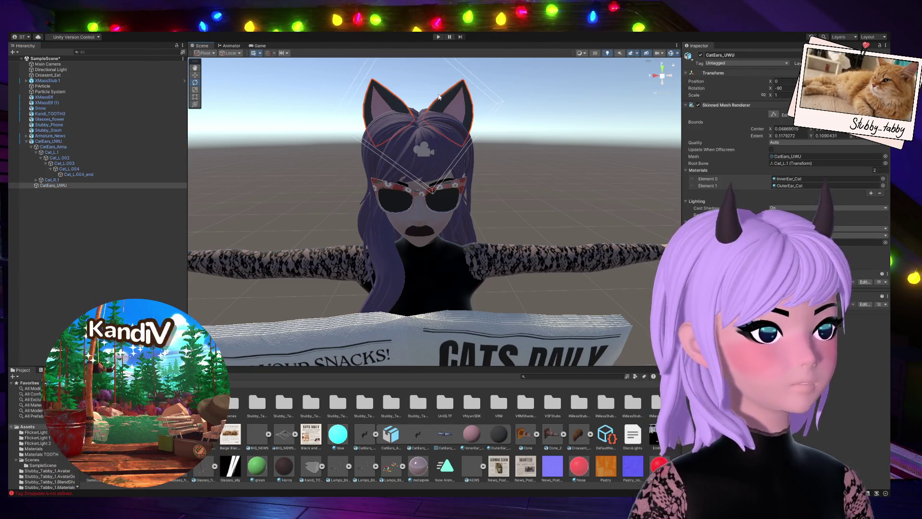
Set the gravity direction Y to -1 on CatEars_Arma's spring bone.
{"action": "left_click", "coordinate": [206, 125]}
{"action": "left_click", "coordinate": [154, 142]}
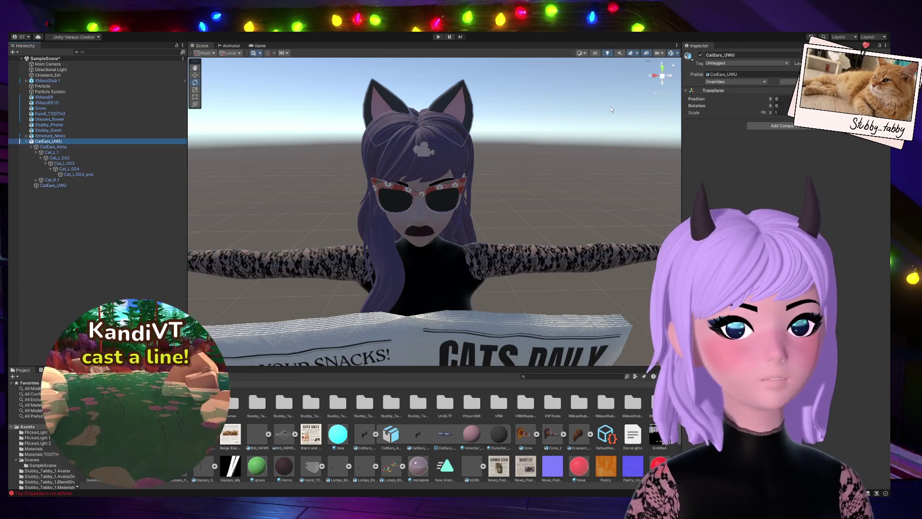
{"action": "left_click", "coordinate": [59, 148]}
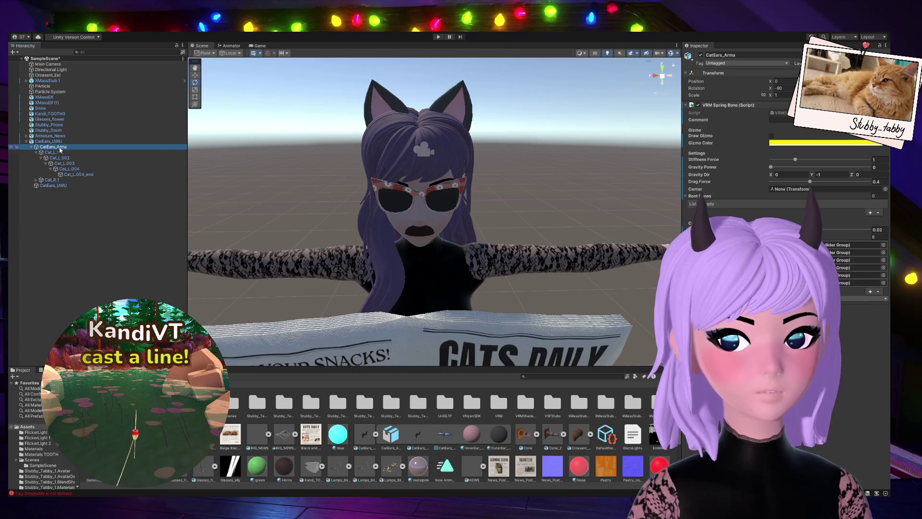
{"action": "left_click", "coordinate": [821, 174]}
{"action": "type", "text": "1"}
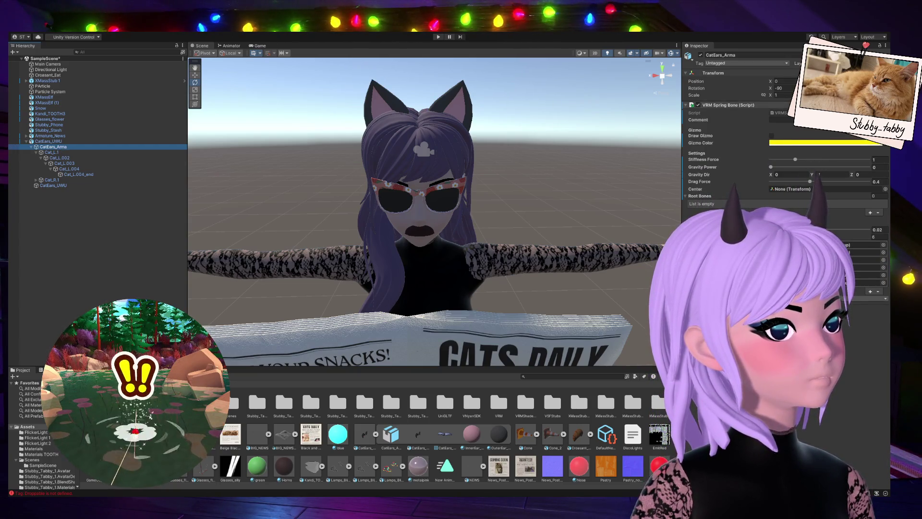
{"action": "type", "text": "-1"}
{"action": "key", "text": "Return"}
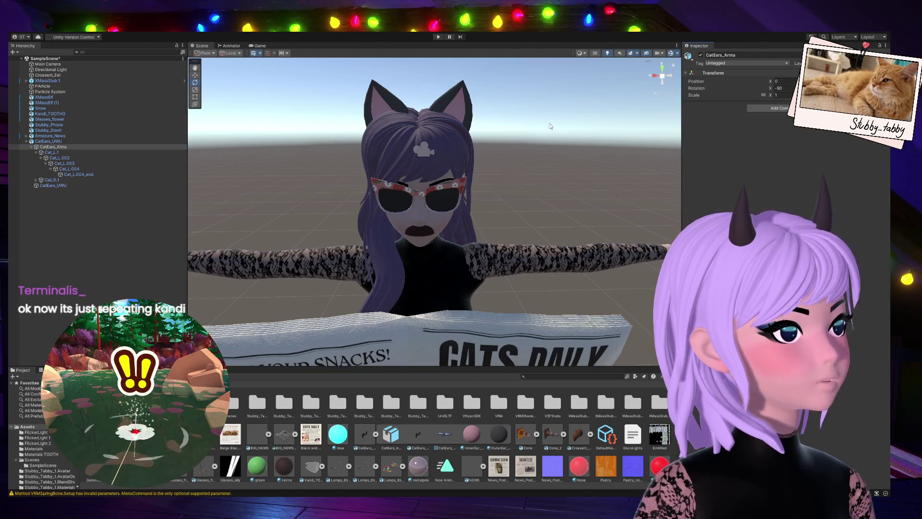
Add a VRM Spring Bone to CatEars_UWU and set its Root Bones size to 6.
{"action": "left_click", "coordinate": [48, 141]}
{"action": "left_click", "coordinate": [778, 131]}
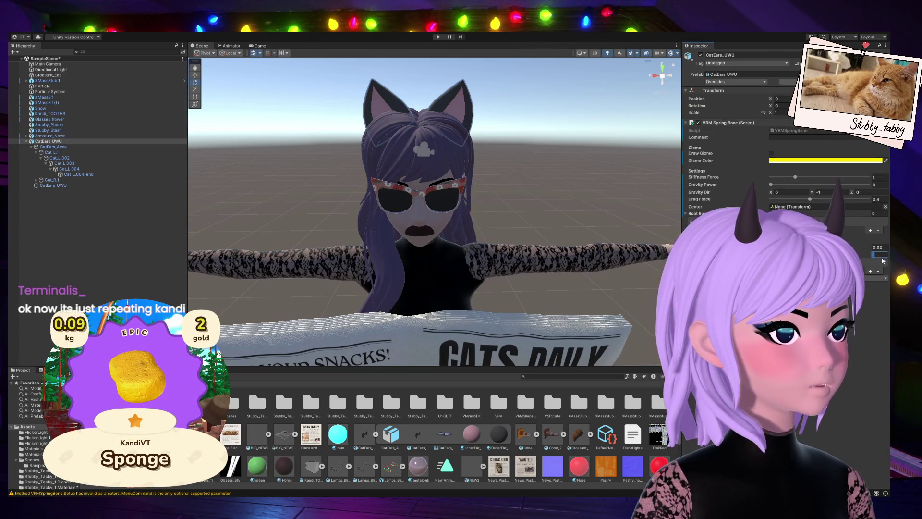
{"action": "type", "text": "6"}
{"action": "key", "text": "Return"}
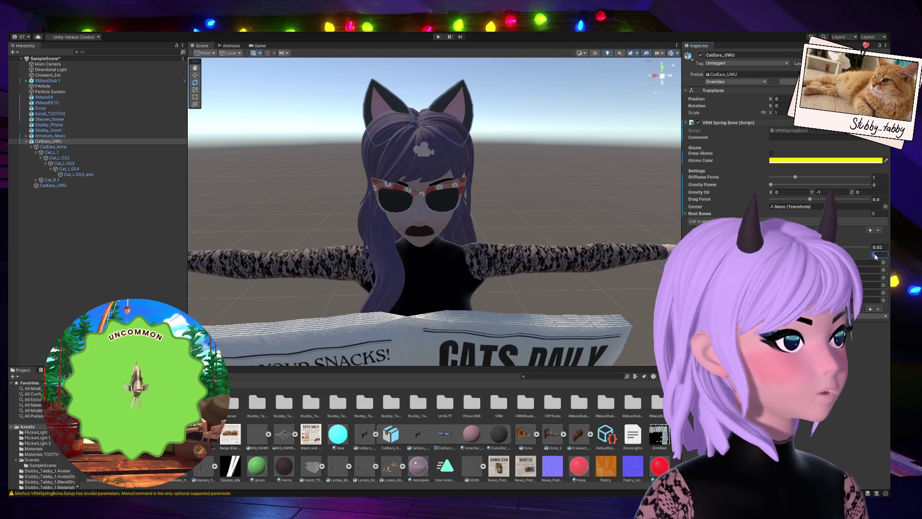
{"action": "type", "text": "0"}
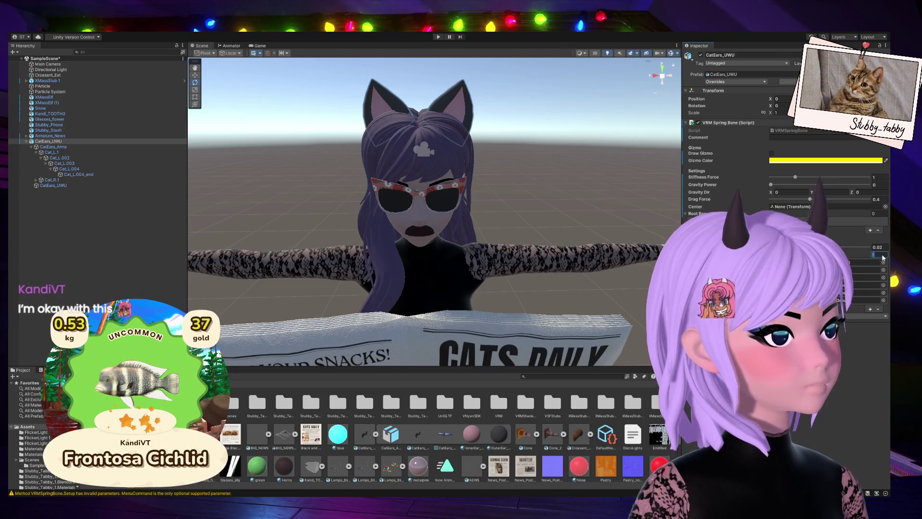
{"action": "key", "text": "Return"}
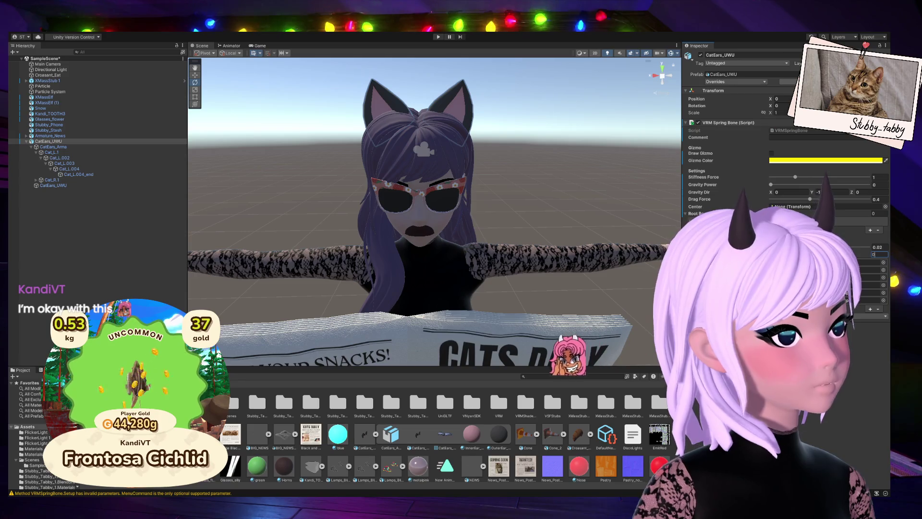
{"action": "left_click", "coordinate": [871, 231]}
{"action": "double_click", "coordinate": [878, 213]}
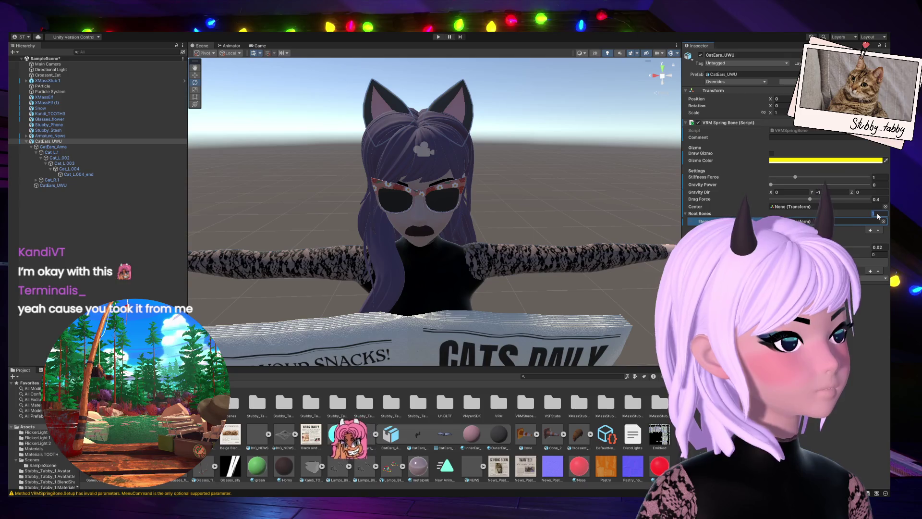
{"action": "key", "text": "Return"}
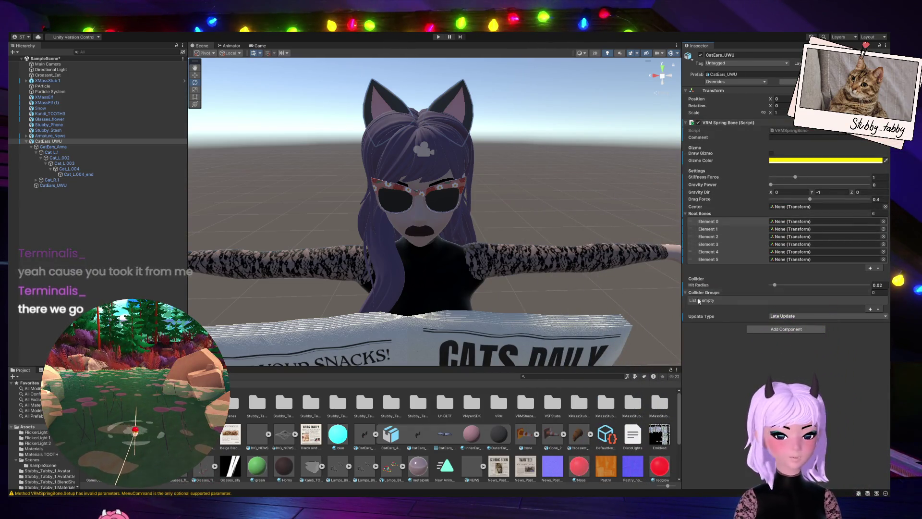
Assign Cat_L.004, Cat_L.003 and Cat_L.002 to the first three root bone slots.
{"action": "left_click_drag", "start_coordinate": [132, 174], "coordinate": [321, 187]}
{"action": "left_click_drag", "start_coordinate": [778, 211], "coordinate": [789, 225]}
{"action": "left_click", "coordinate": [74, 164]}
{"action": "mouse_move", "coordinate": [73, 164]}
{"action": "left_mouse_down"}
{"action": "mouse_move", "coordinate": [792, 222]}
{"action": "mouse_move", "coordinate": [793, 229]}
{"action": "left_mouse_up"}
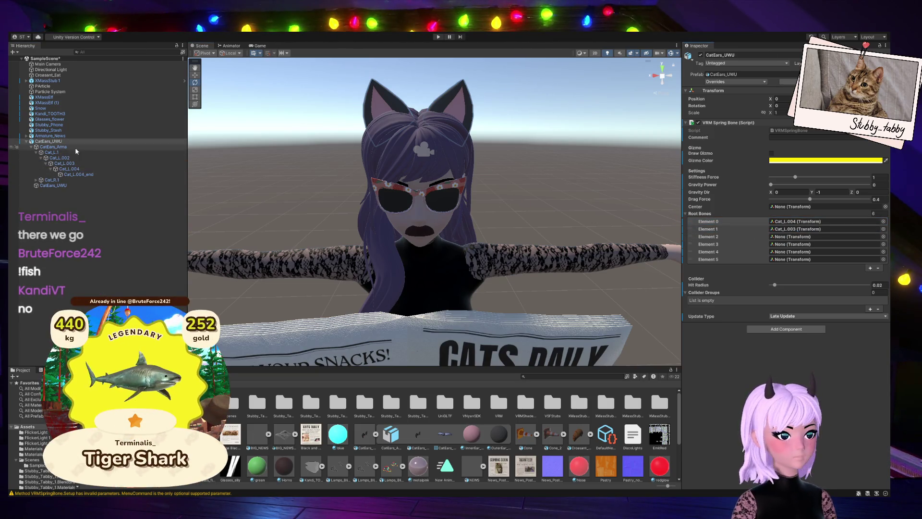
{"action": "left_click_drag", "start_coordinate": [60, 158], "coordinate": [791, 232]}
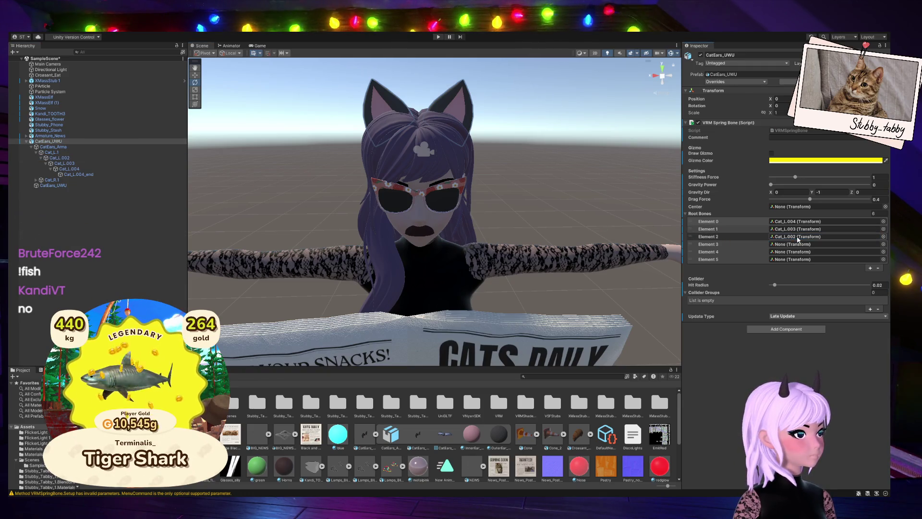
Expand the right ear's Cat_R.1 bone chain and reselect CatEars_UWU's spring bone.
{"action": "left_click", "coordinate": [51, 152]}
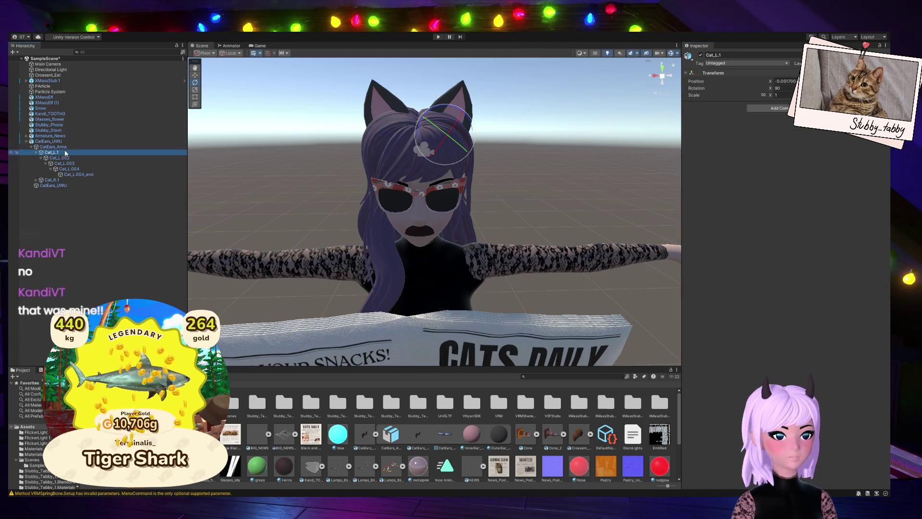
{"action": "left_click", "coordinate": [64, 158]}
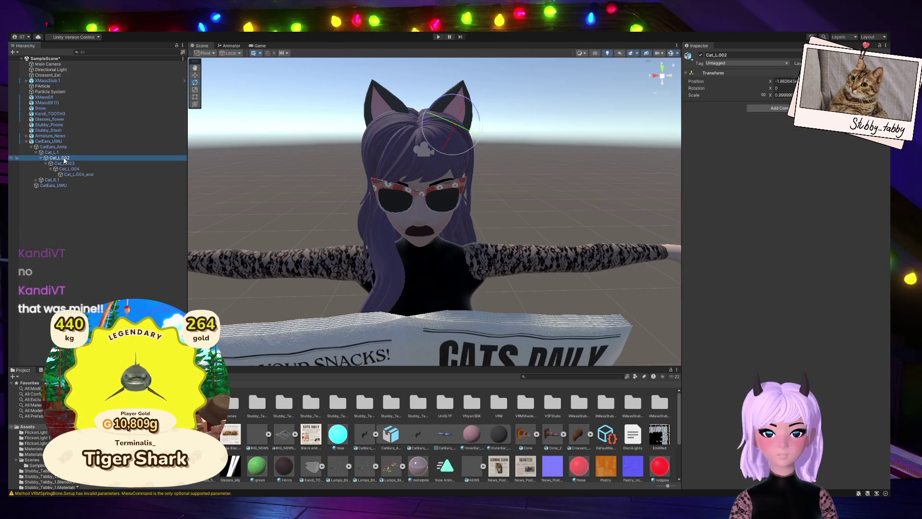
{"action": "left_click", "coordinate": [56, 147]}
{"action": "left_click", "coordinate": [50, 141]}
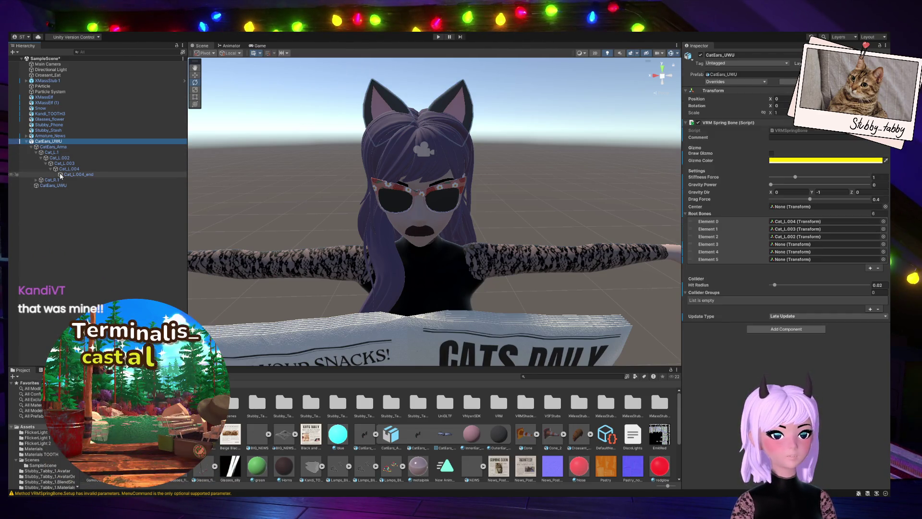
{"action": "left_click", "coordinate": [36, 181]}
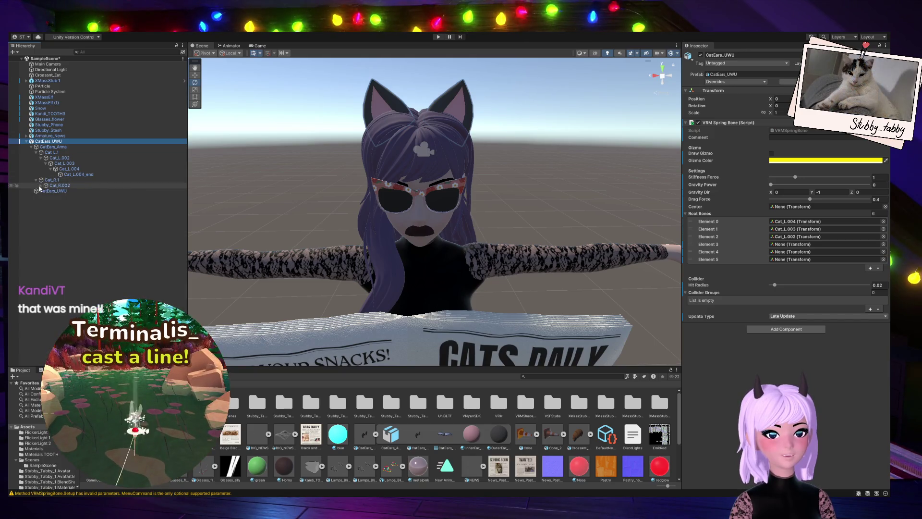
{"action": "left_click", "coordinate": [43, 191]}
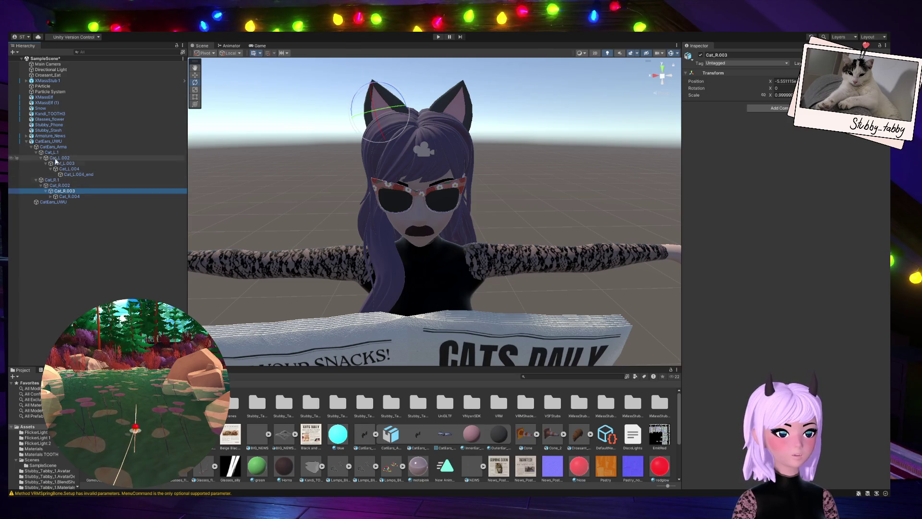
{"action": "left_click", "coordinate": [72, 148]}
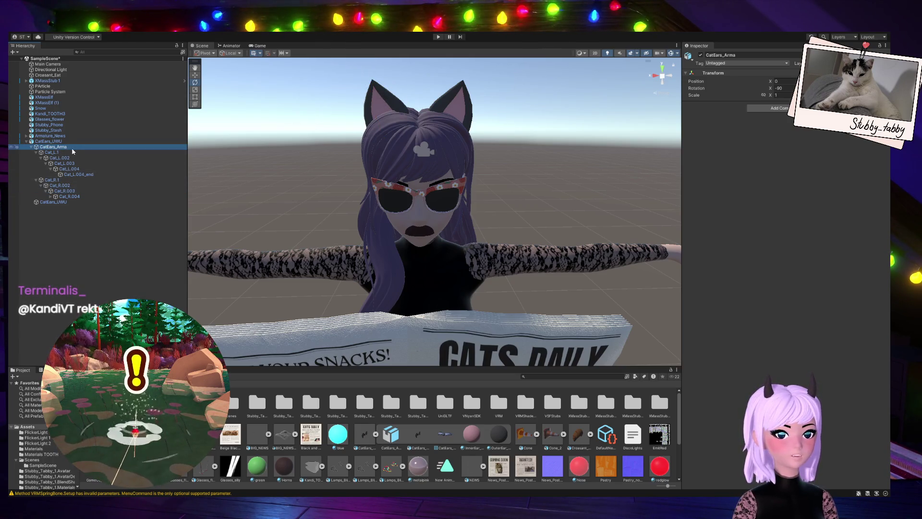
{"action": "left_click", "coordinate": [51, 142]}
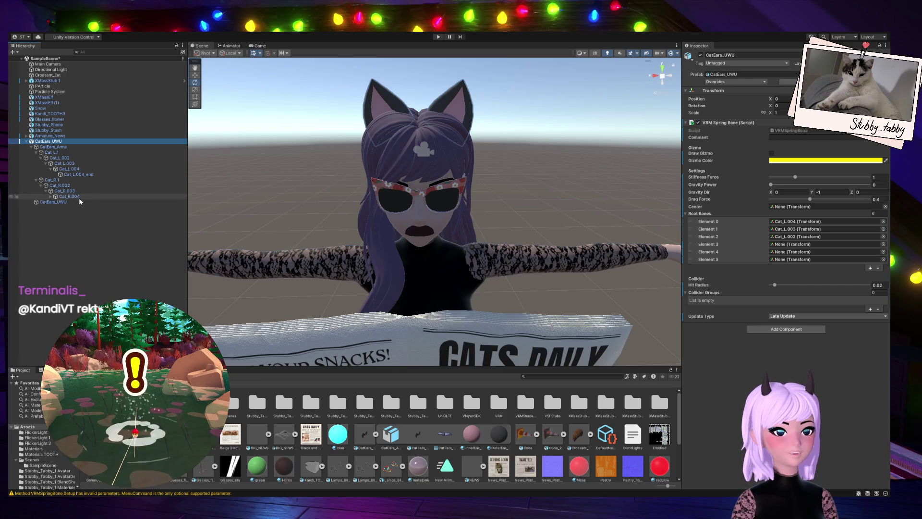
Assign Cat_R.004, Cat_R.003 and Cat_R.002 as root bones, then select the ear mesh.
{"action": "left_click_drag", "start_coordinate": [70, 196], "coordinate": [815, 246]}
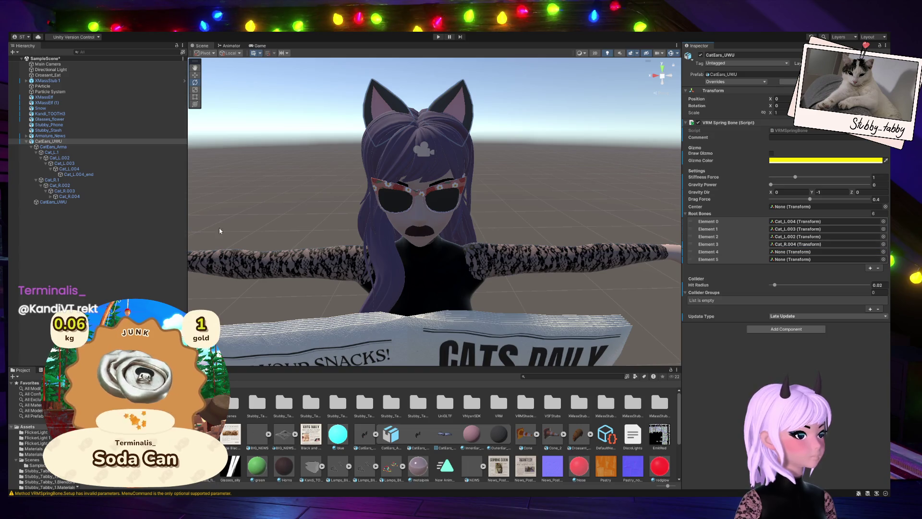
{"action": "left_click_drag", "start_coordinate": [75, 190], "coordinate": [791, 252]}
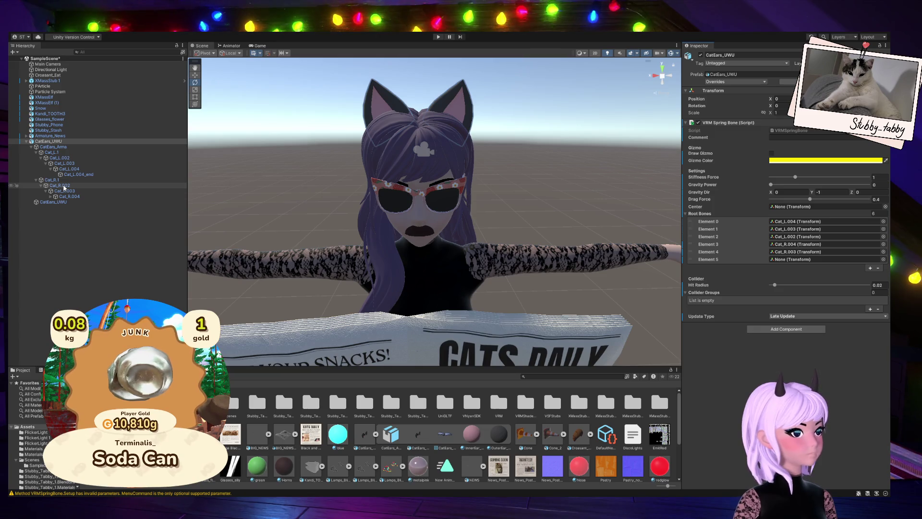
{"action": "mouse_move", "coordinate": [64, 188]}
{"action": "left_mouse_down"}
{"action": "mouse_move", "coordinate": [144, 192]}
{"action": "mouse_move", "coordinate": [769, 290]}
{"action": "mouse_move", "coordinate": [799, 261]}
{"action": "left_mouse_up"}
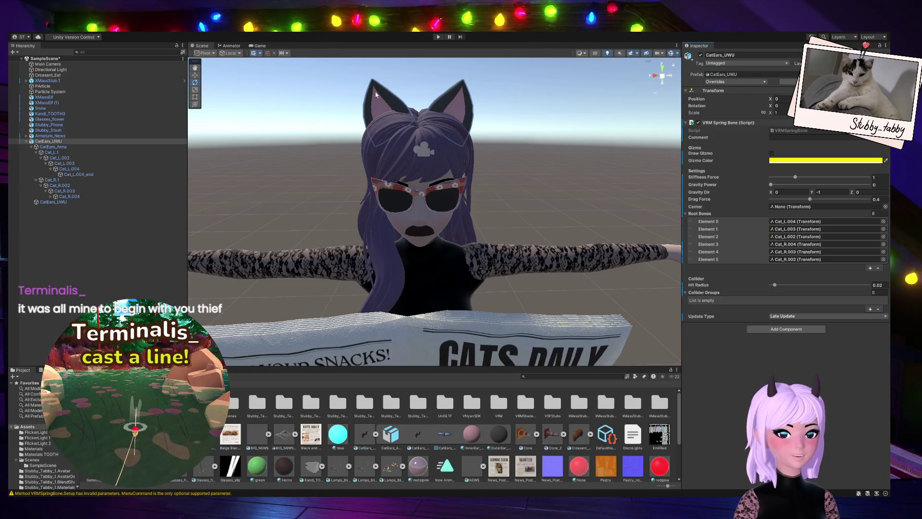
{"action": "left_click", "coordinate": [92, 202]}
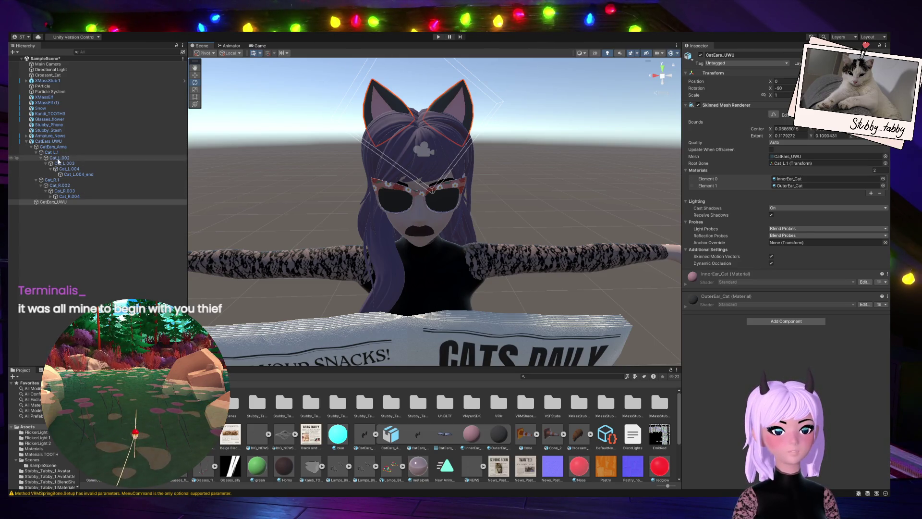
Undo an accidental sideways shift of CatEars_UWU, zoom in on the avatar and start Play mode.
{"action": "left_click", "coordinate": [57, 142]}
{"action": "scroll", "coordinate": [431, 155], "scroll_direction": "down", "scroll_amount": 10}
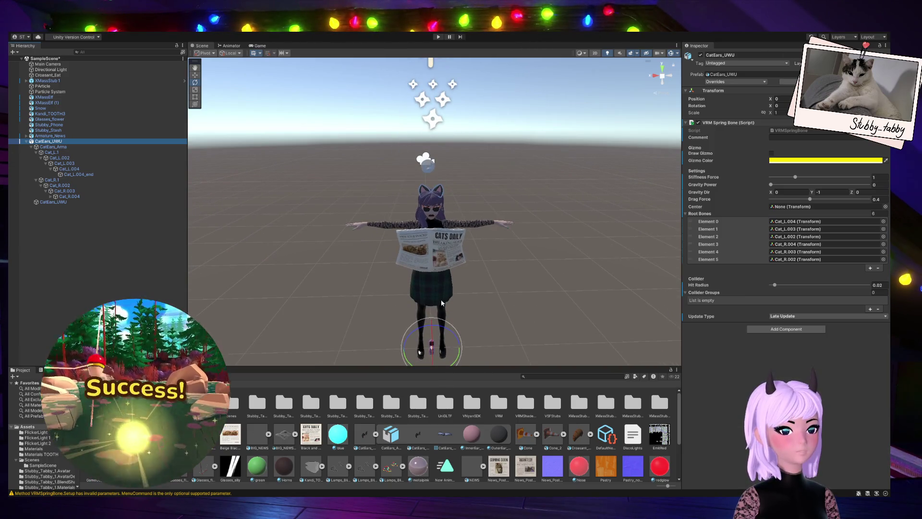
{"action": "left_click_drag", "start_coordinate": [405, 350], "coordinate": [409, 349]}
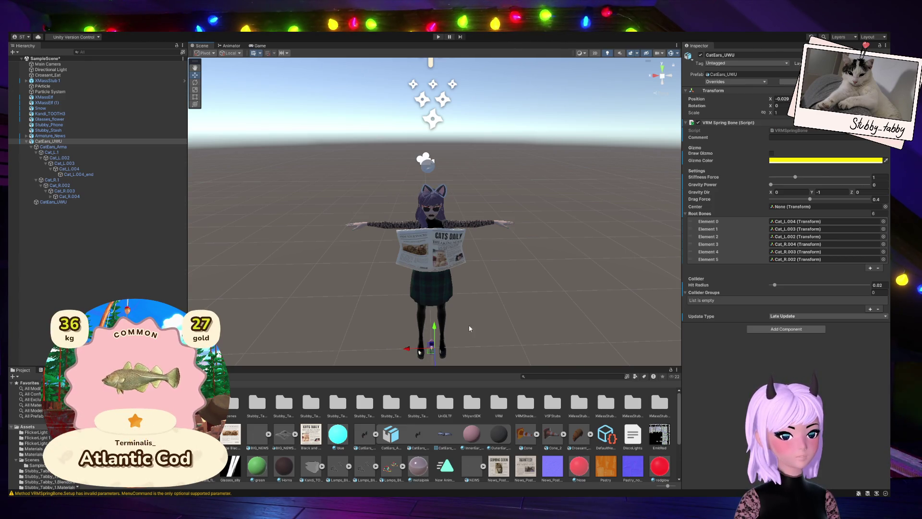
{"action": "key", "text": "ctrl+z"}
{"action": "scroll", "coordinate": [542, 307], "scroll_direction": "up", "scroll_amount": 4}
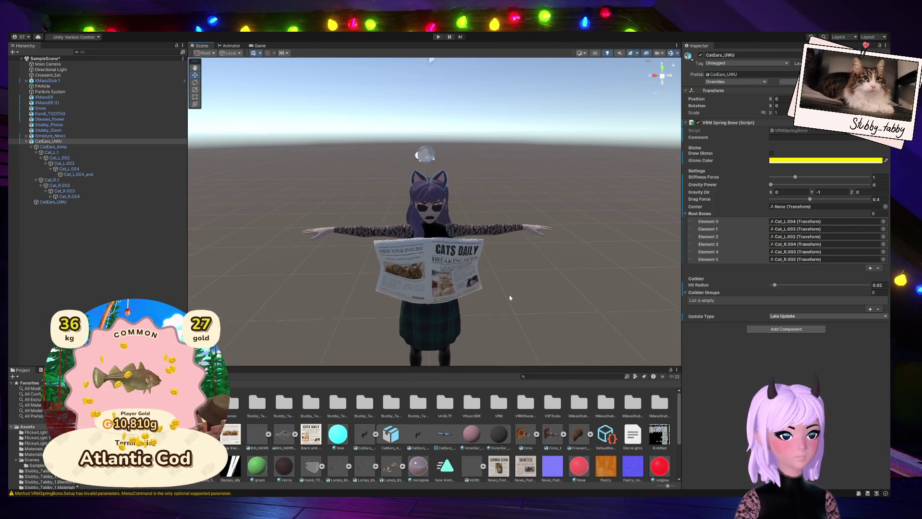
{"action": "scroll", "coordinate": [481, 236], "scroll_direction": "up", "scroll_amount": 2}
{"action": "left_click", "coordinate": [438, 37]}
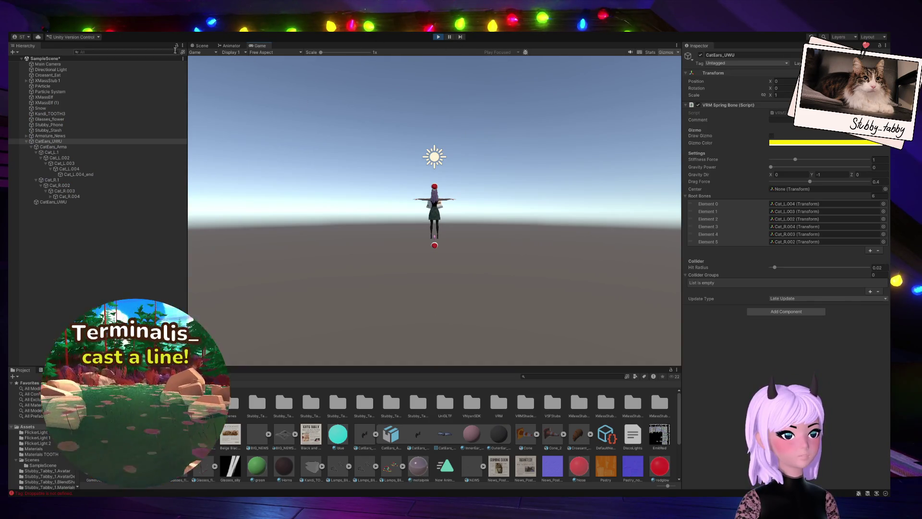
Stop the first test run, move the cat ears upward and start another Play test.
{"action": "left_click", "coordinate": [202, 46]}
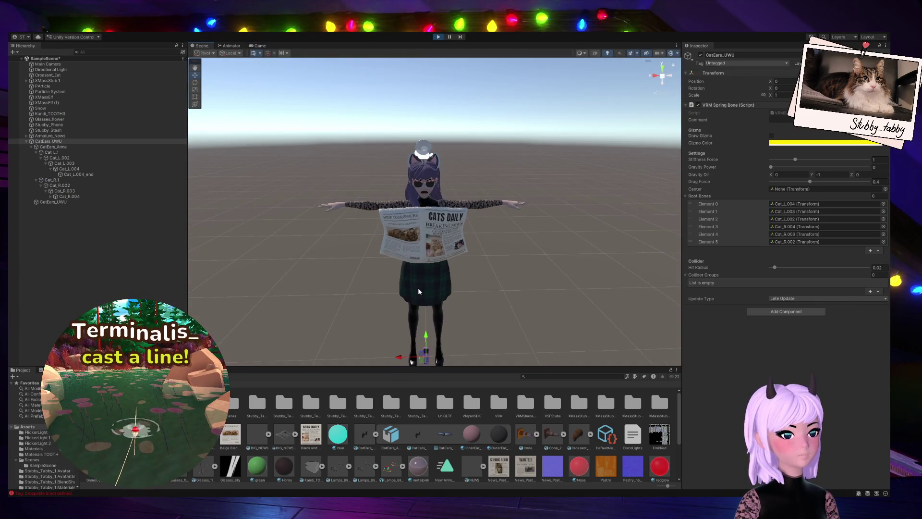
{"action": "scroll", "coordinate": [417, 335], "scroll_direction": "up", "scroll_amount": 2}
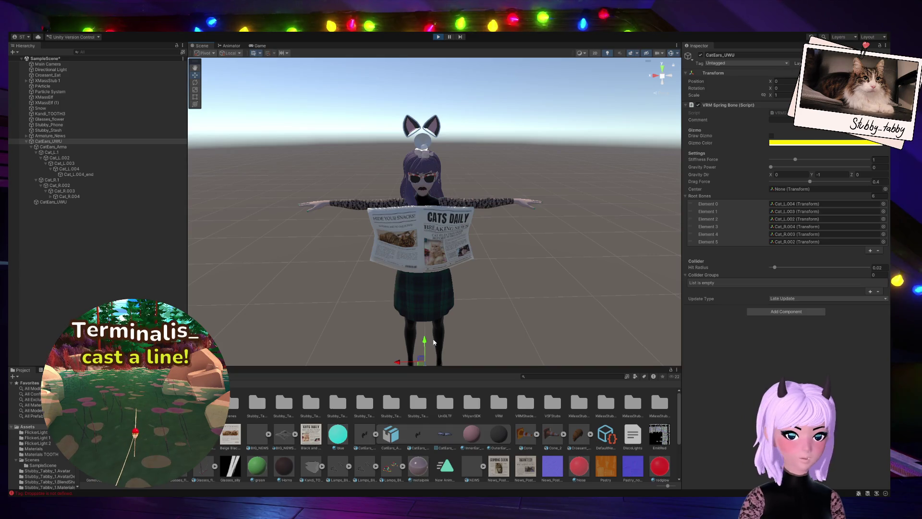
{"action": "left_click", "coordinate": [437, 38]}
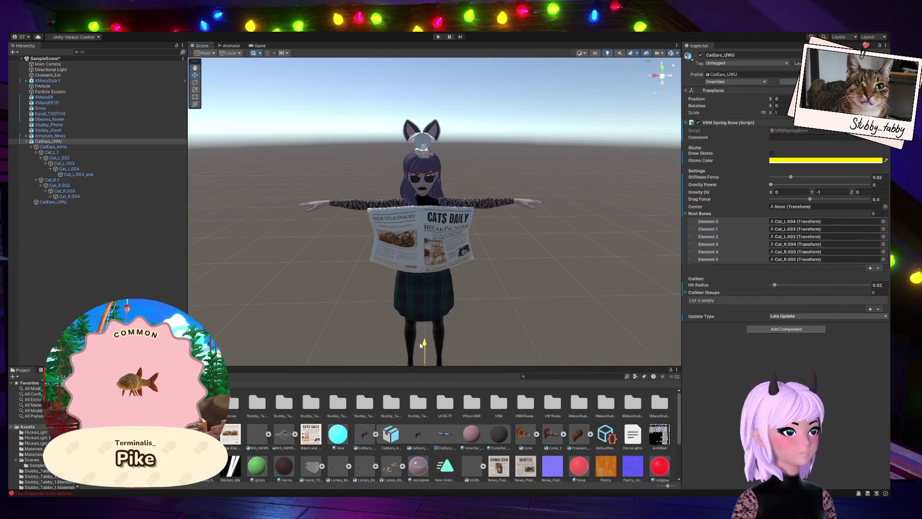
{"action": "mouse_move", "coordinate": [424, 357]}
{"action": "left_mouse_down"}
{"action": "mouse_move", "coordinate": [418, 341]}
{"action": "mouse_move", "coordinate": [416, 349]}
{"action": "left_mouse_up"}
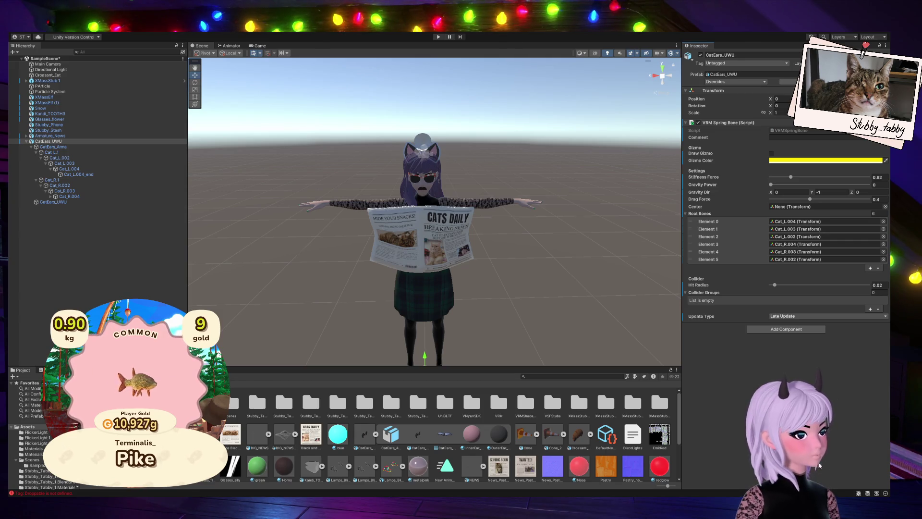
{"action": "left_click", "coordinate": [438, 36]}
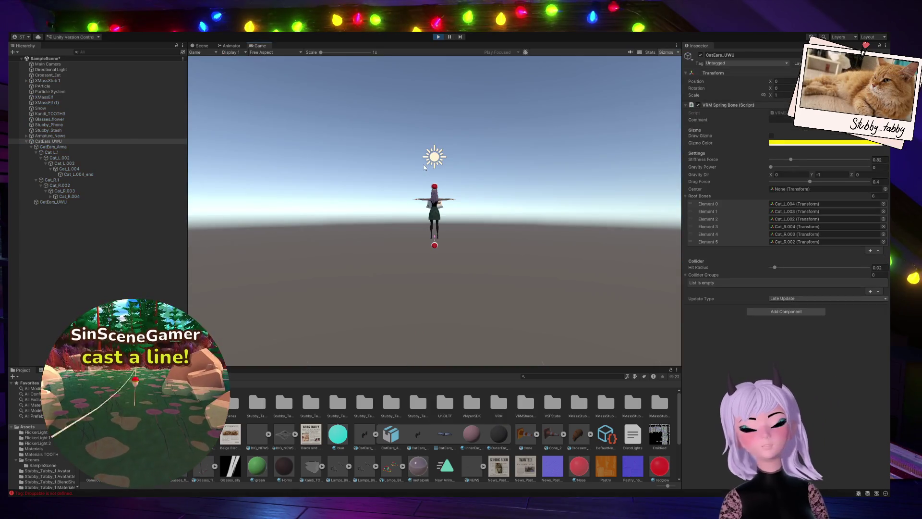
Stop the second test and commit Stiffness Force 0.88 on the ear spring bone.
{"action": "left_click", "coordinate": [200, 46]}
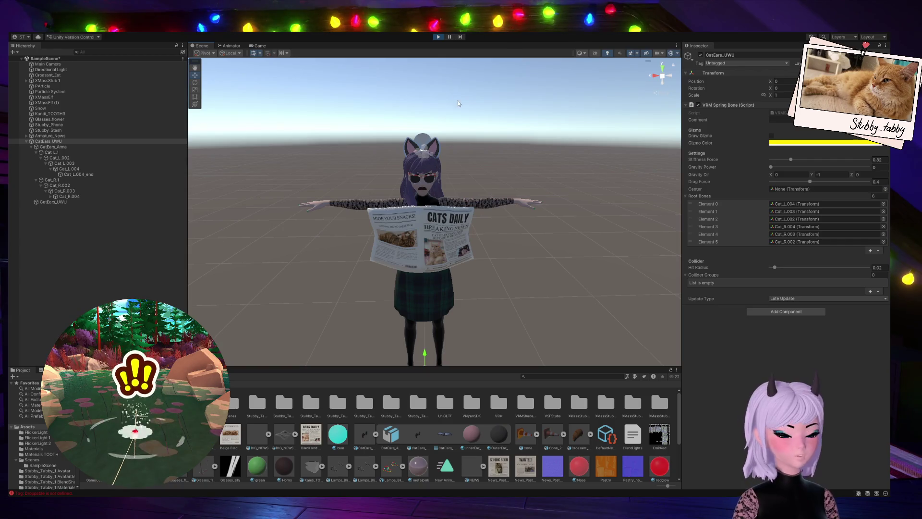
{"action": "left_click", "coordinate": [439, 37]}
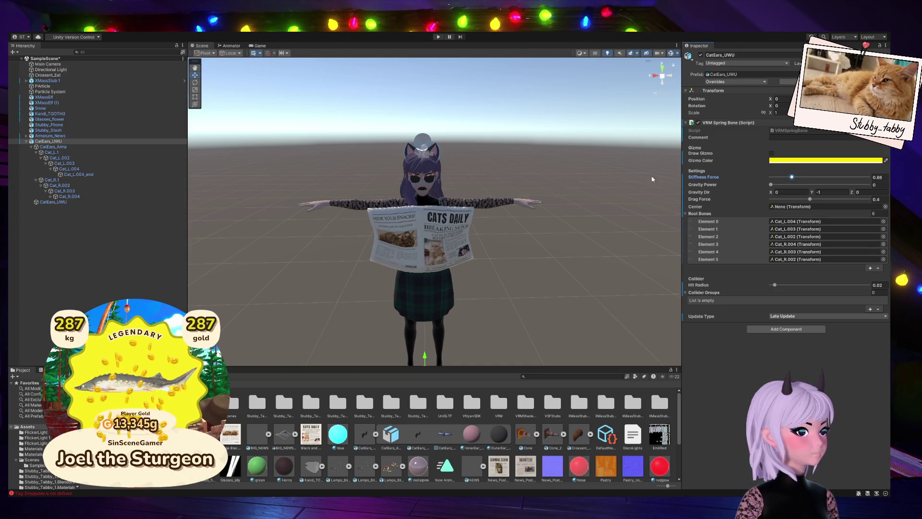
{"action": "left_click", "coordinate": [438, 158]}
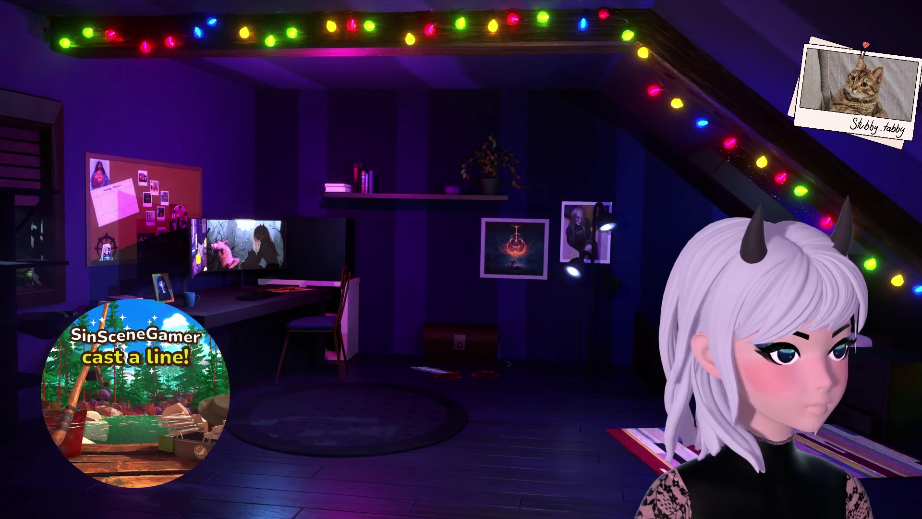
Open VNyan's props list over the attic room scene.
{"action": "left_click", "coordinate": [235, 429]}
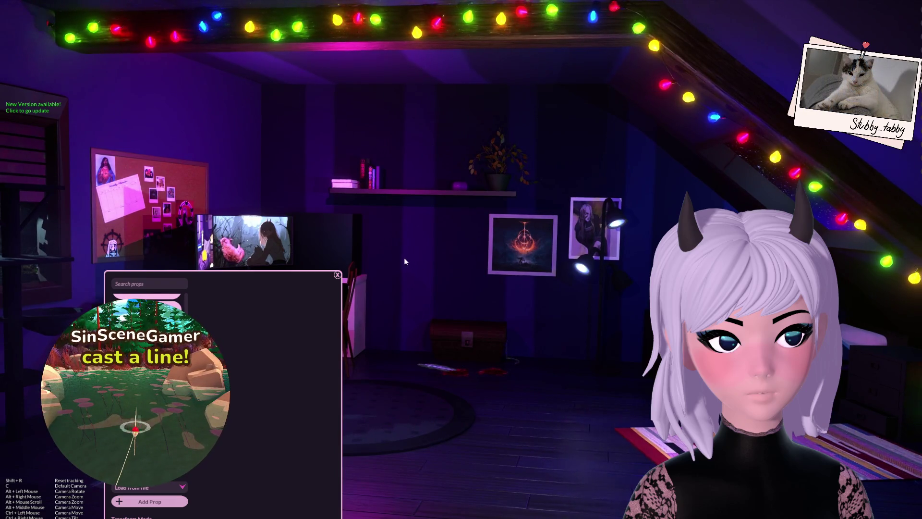
Select the CatEars_UWU prop and drag it up onto the top of the avatar's head.
{"action": "left_click", "coordinate": [600, 307]}
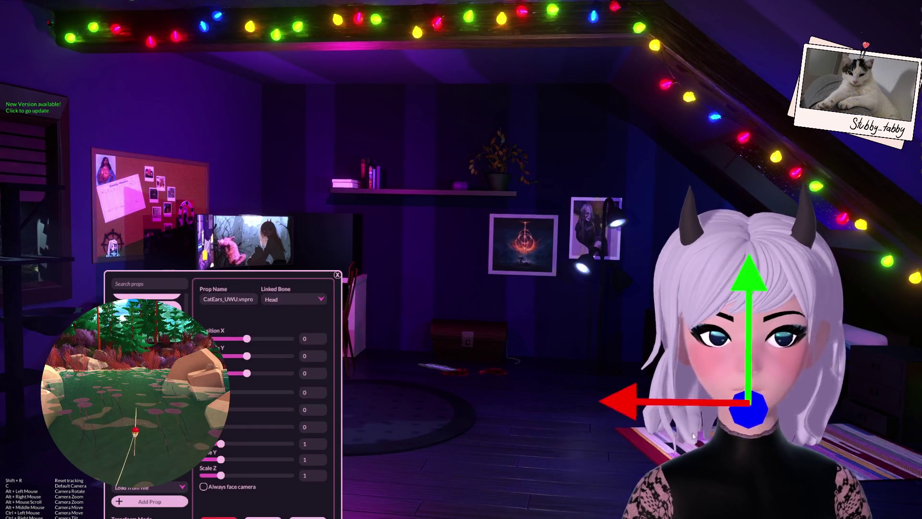
{"action": "mouse_move", "coordinate": [756, 412]}
{"action": "left_mouse_down"}
{"action": "mouse_move", "coordinate": [741, 260]}
{"action": "mouse_move", "coordinate": [750, 268]}
{"action": "left_mouse_up"}
{"action": "left_click_drag", "start_coordinate": [739, 316], "coordinate": [696, 356], "text": "alt"}
{"action": "scroll", "coordinate": [696, 356], "scroll_direction": "down", "scroll_amount": 5, "text": "alt"}
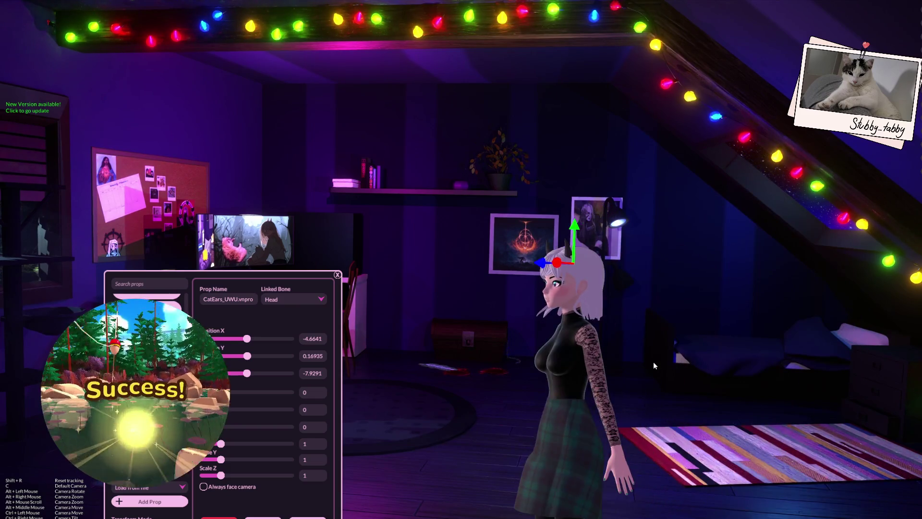
{"action": "mouse_move", "coordinate": [557, 262]}
{"action": "left_mouse_down"}
{"action": "mouse_move", "coordinate": [552, 386]}
{"action": "mouse_move", "coordinate": [546, 330]}
{"action": "left_mouse_up"}
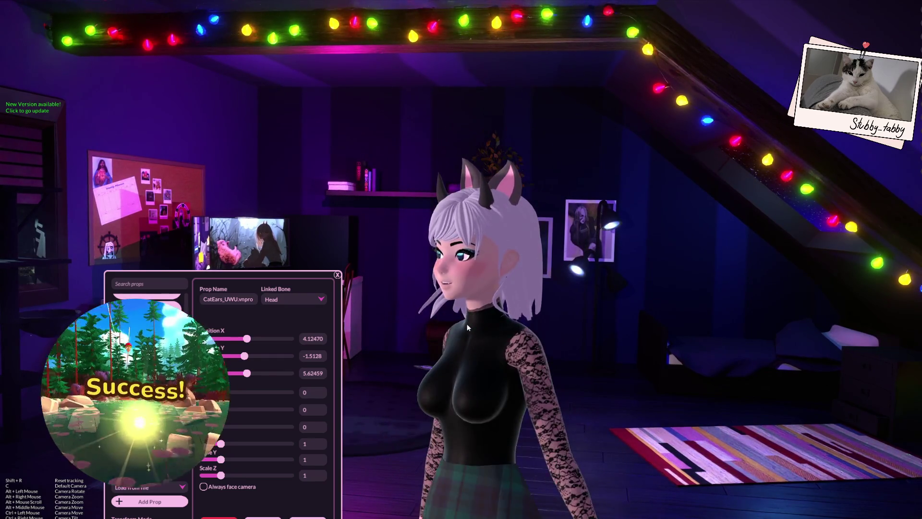
Check the ears from full-body and close-up views, then move the prop editor aside to the right.
{"action": "key", "text": "c"}
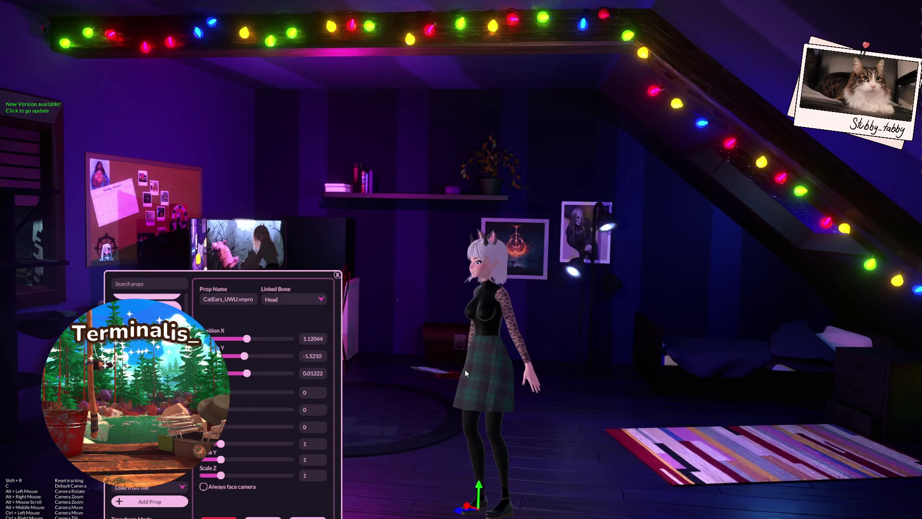
{"action": "key", "text": "c"}
{"action": "mouse_move", "coordinate": [460, 364]}
{"action": "left_mouse_down", "text": "ctrl"}
{"action": "mouse_move", "coordinate": [463, 411]}
{"action": "mouse_move", "coordinate": [546, 350]}
{"action": "mouse_move", "coordinate": [676, 358]}
{"action": "mouse_move", "coordinate": [675, 351]}
{"action": "left_mouse_up", "text": "ctrl"}
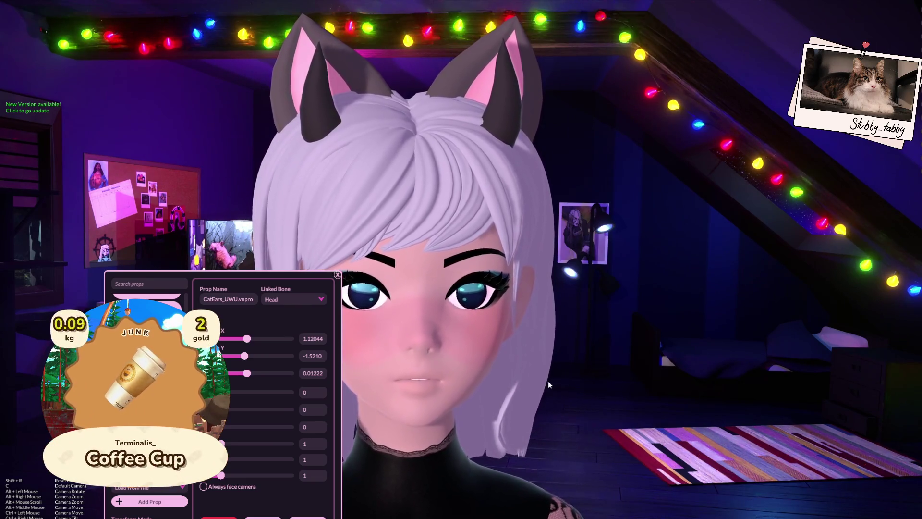
{"action": "mouse_move", "coordinate": [238, 276]}
{"action": "left_mouse_down"}
{"action": "mouse_move", "coordinate": [789, 234]}
{"action": "mouse_move", "coordinate": [858, 211]}
{"action": "left_mouse_up"}
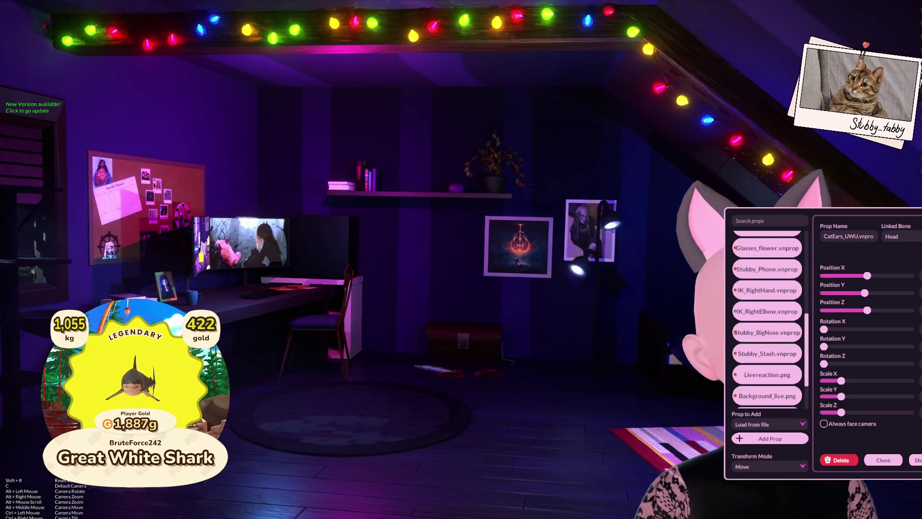
Bring the prop editor back to the centre and view the avatar in a front close-up.
{"action": "mouse_move", "coordinate": [901, 233]}
{"action": "left_mouse_down"}
{"action": "mouse_move", "coordinate": [824, 243]}
{"action": "mouse_move", "coordinate": [422, 235]}
{"action": "left_mouse_up"}
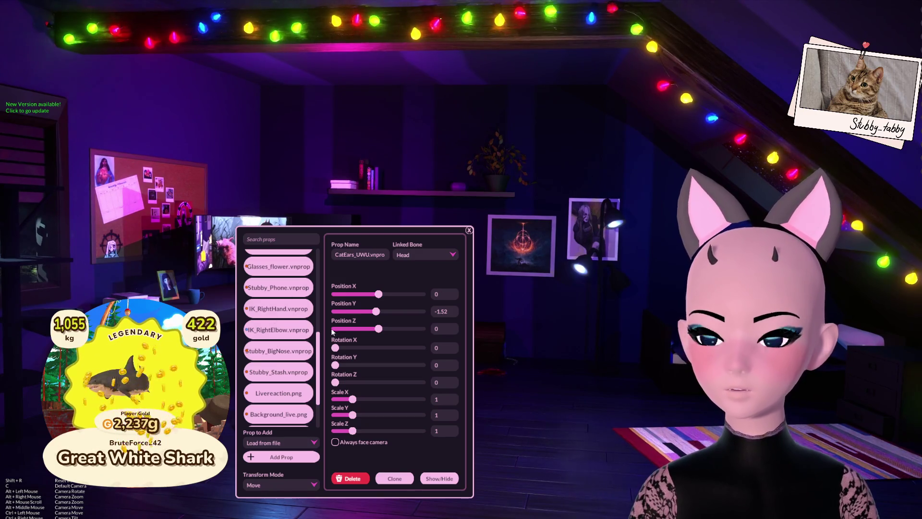
{"action": "left_click_drag", "start_coordinate": [418, 240], "coordinate": [478, 246]}
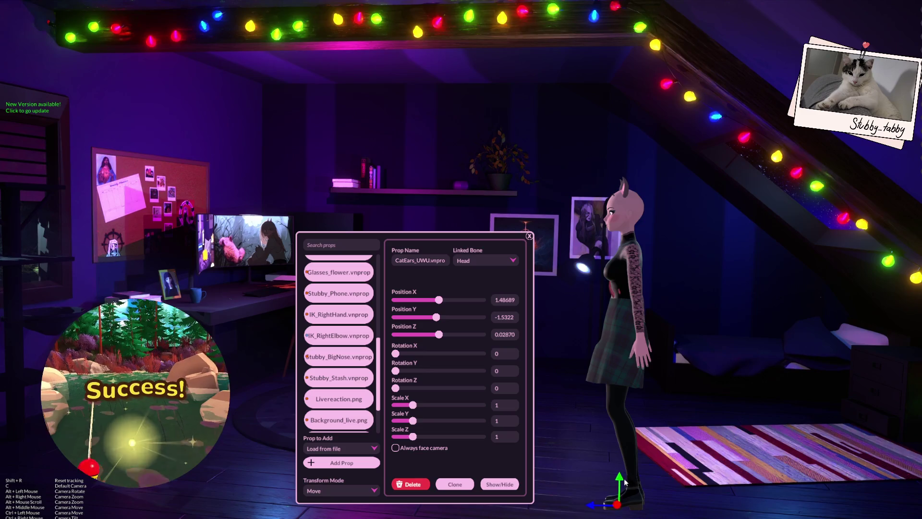
{"action": "key", "text": "c"}
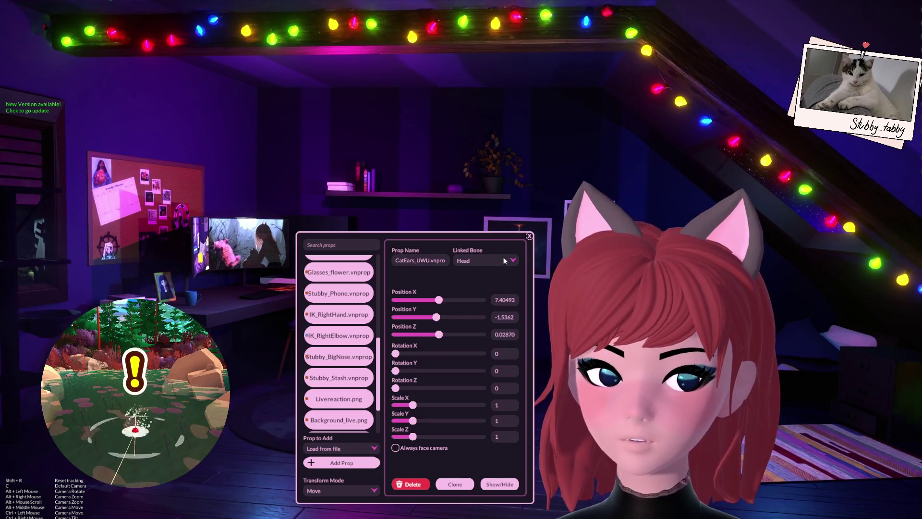
Close the CatEars_UWU prop settings panel in VNyan.
{"action": "left_click", "coordinate": [529, 237]}
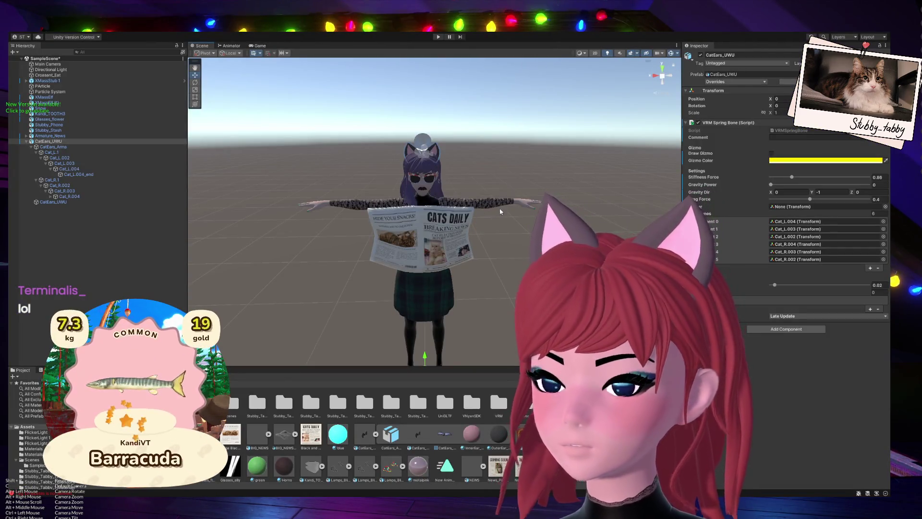
Select CatEars_UWU in the Hierarchy to show its VRM Spring Bone settings in the Inspector.
{"action": "scroll", "coordinate": [486, 240], "scroll_direction": "up", "scroll_amount": 4}
{"action": "scroll", "coordinate": [484, 244], "scroll_direction": "up", "scroll_amount": 2}
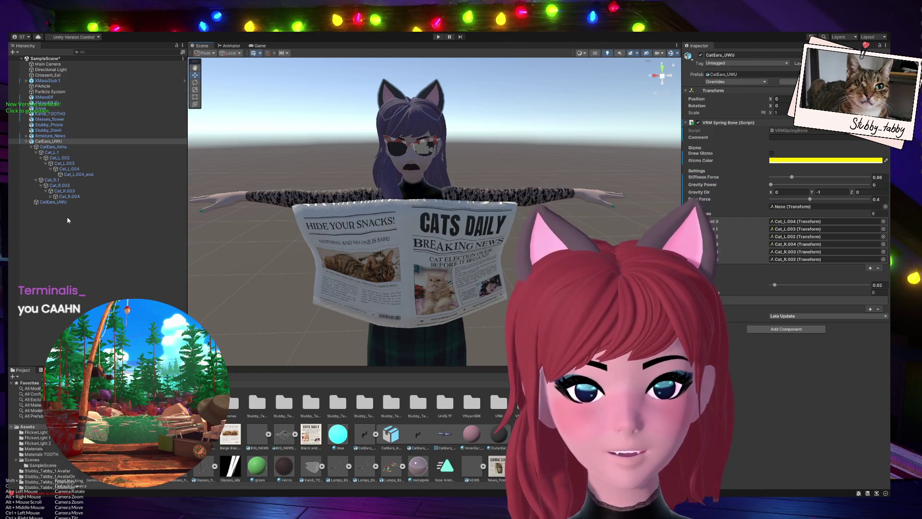
{"action": "left_click", "coordinate": [92, 197]}
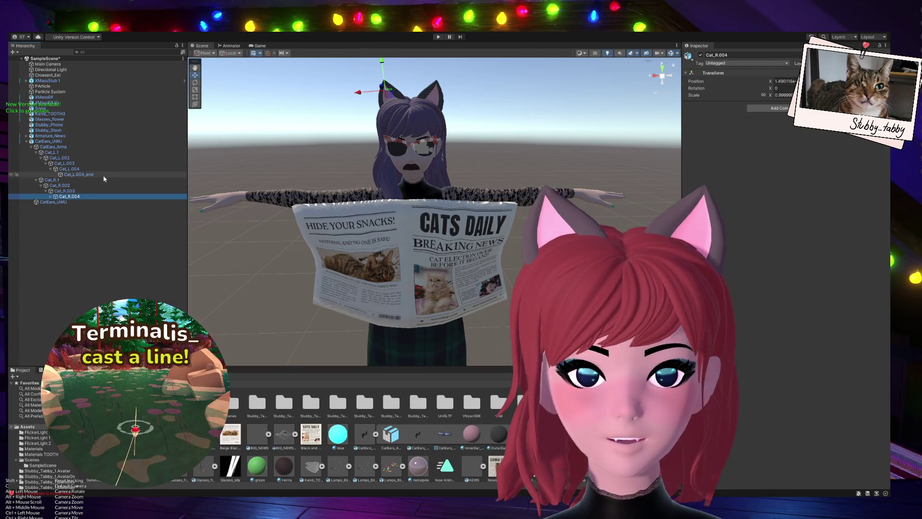
{"action": "left_click", "coordinate": [67, 142]}
Start Play mode to test the cat ears.
{"action": "scroll", "coordinate": [447, 197], "scroll_direction": "up", "scroll_amount": 5}
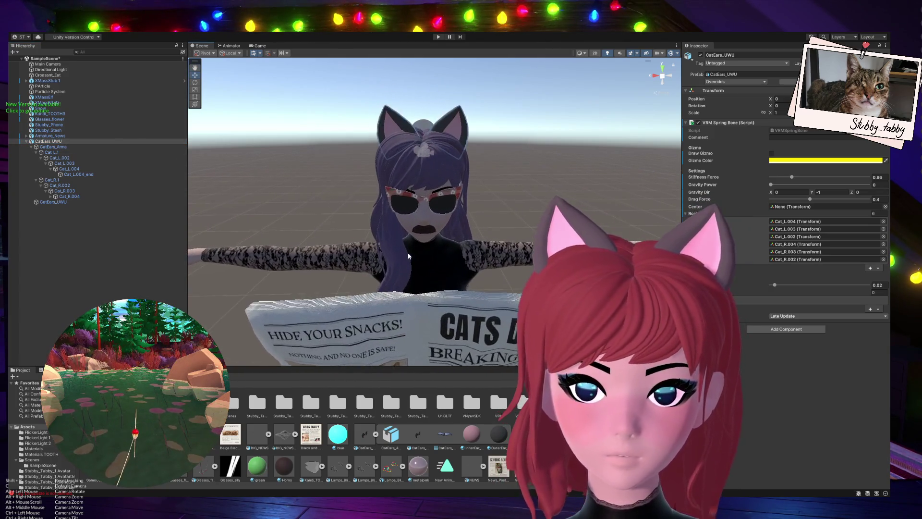
{"action": "scroll", "coordinate": [409, 256], "scroll_direction": "up", "scroll_amount": 2}
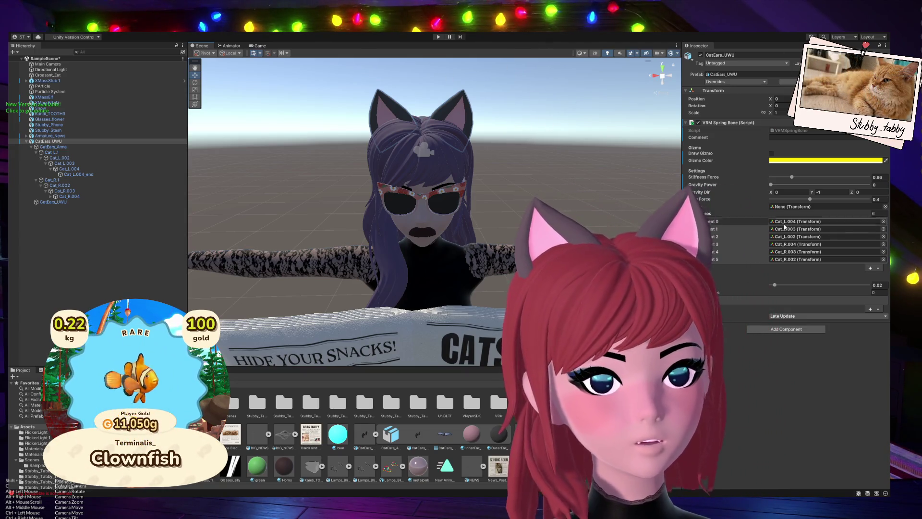
{"action": "left_click", "coordinate": [438, 37]}
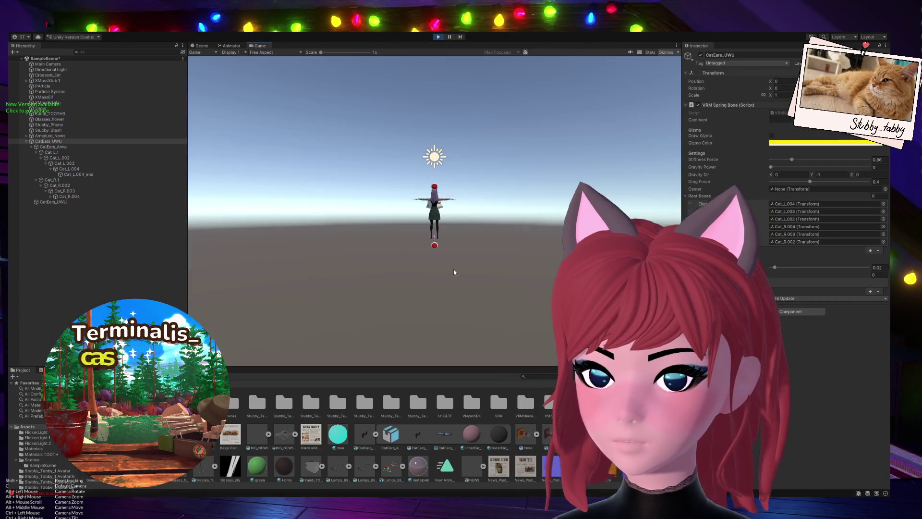
Switch to the Scene view and zoom out to see the whole running avatar.
{"action": "left_click", "coordinate": [200, 46]}
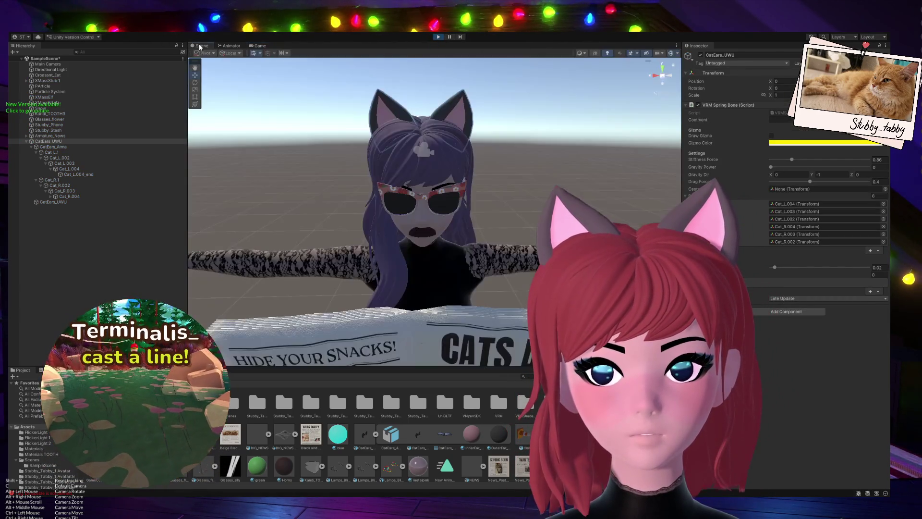
{"action": "scroll", "coordinate": [497, 198], "scroll_direction": "down", "scroll_amount": 10}
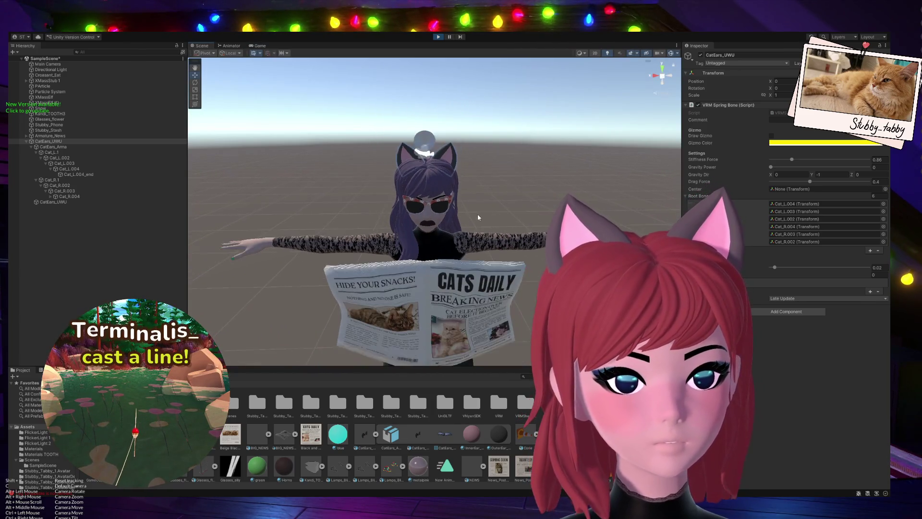
{"action": "scroll", "coordinate": [461, 240], "scroll_direction": "down", "scroll_amount": 3}
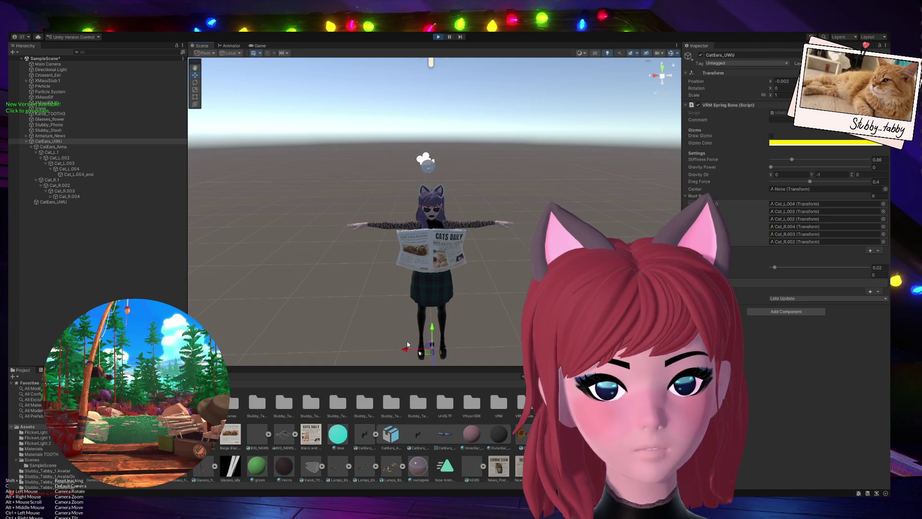
{"action": "scroll", "coordinate": [407, 344], "scroll_direction": "up", "scroll_amount": 5}
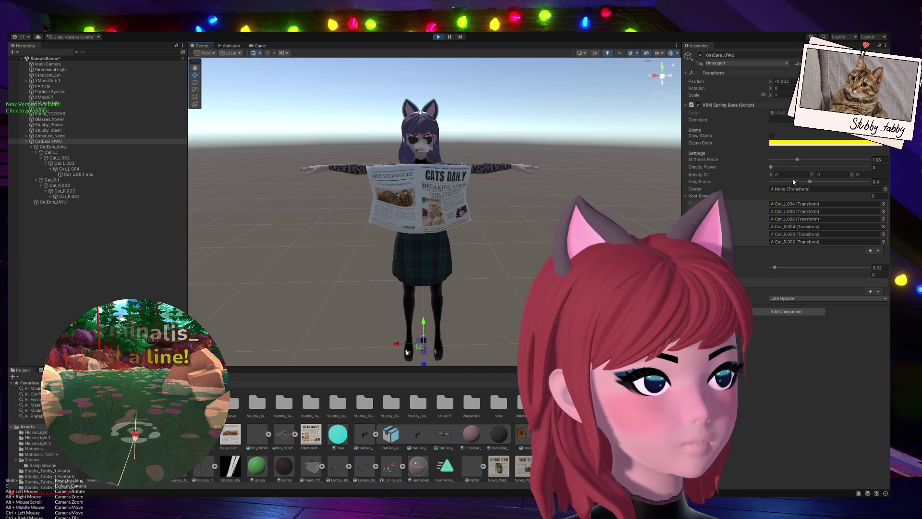
Test the ears with drag force lowered to about 0.32, then stop, restore 0.4 and replay.
{"action": "left_click", "coordinate": [809, 182]}
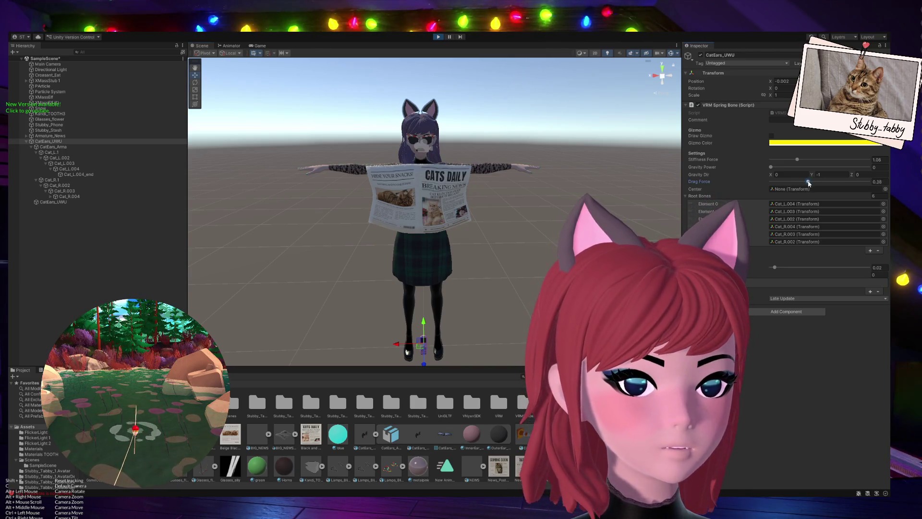
{"action": "left_click_drag", "start_coordinate": [806, 183], "coordinate": [802, 182]}
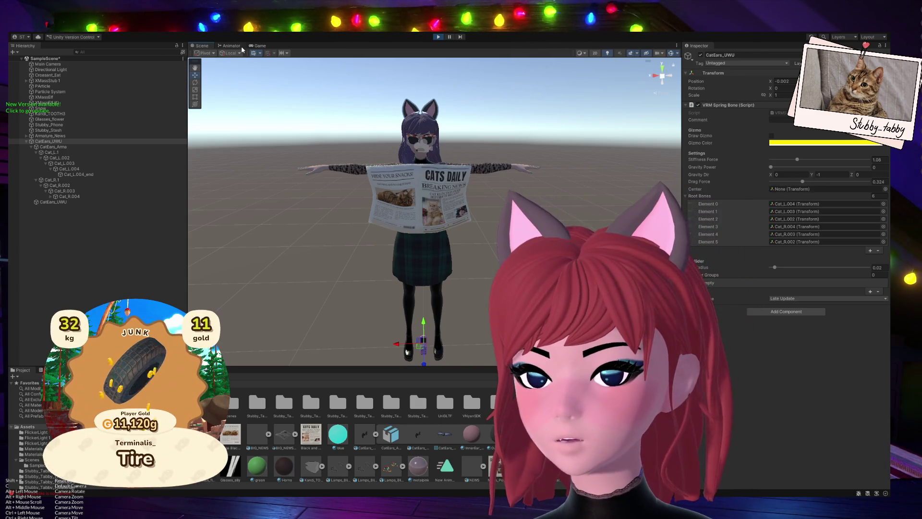
{"action": "left_click", "coordinate": [438, 37]}
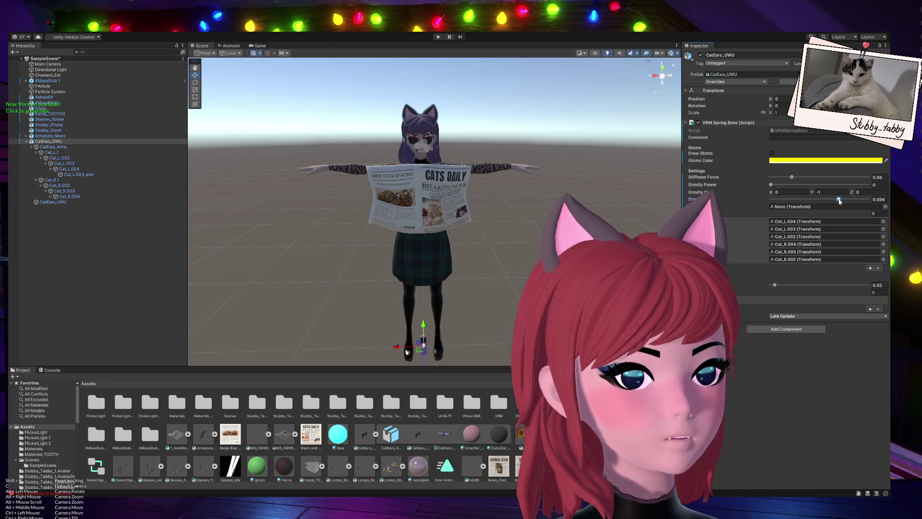
{"action": "key", "text": "ctrl+z"}
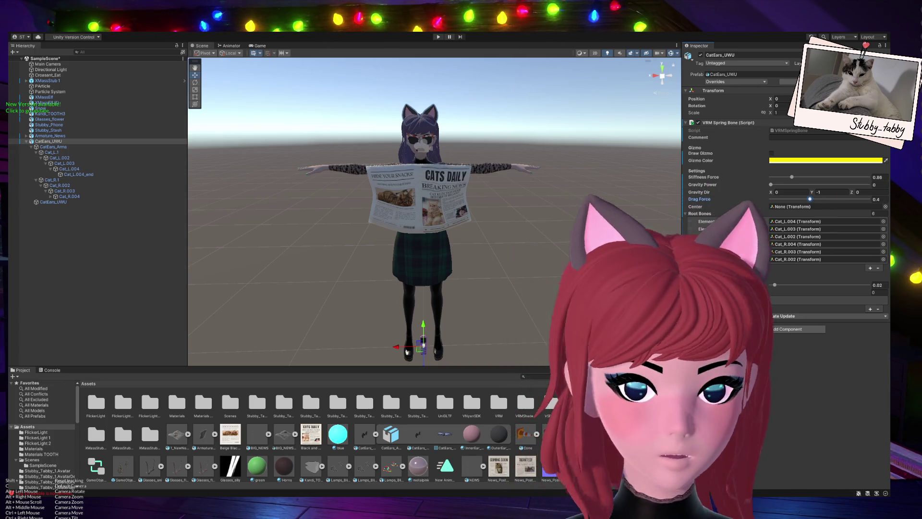
{"action": "key", "text": "ctrl+p"}
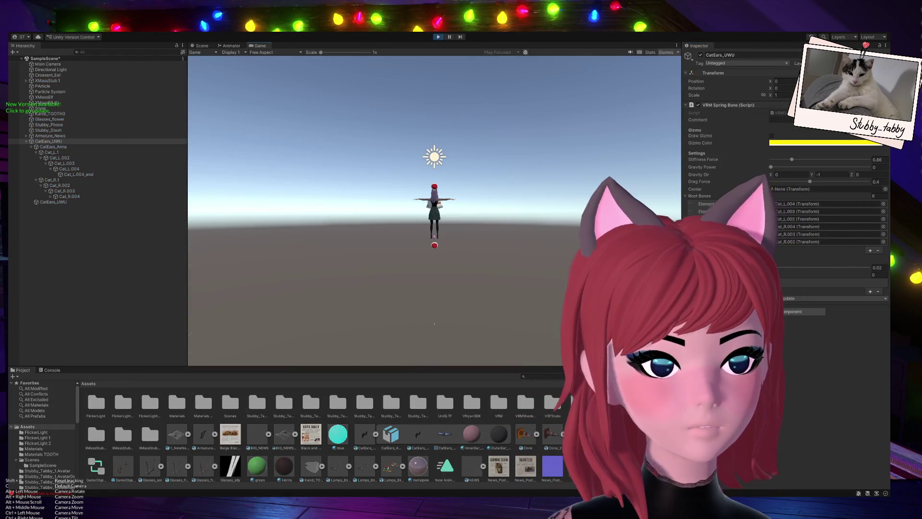
Test drag force at about 0.83 in the Scene view, then stop and set stiffness force to 1.21.
{"action": "key", "text": "ctrl+1"}
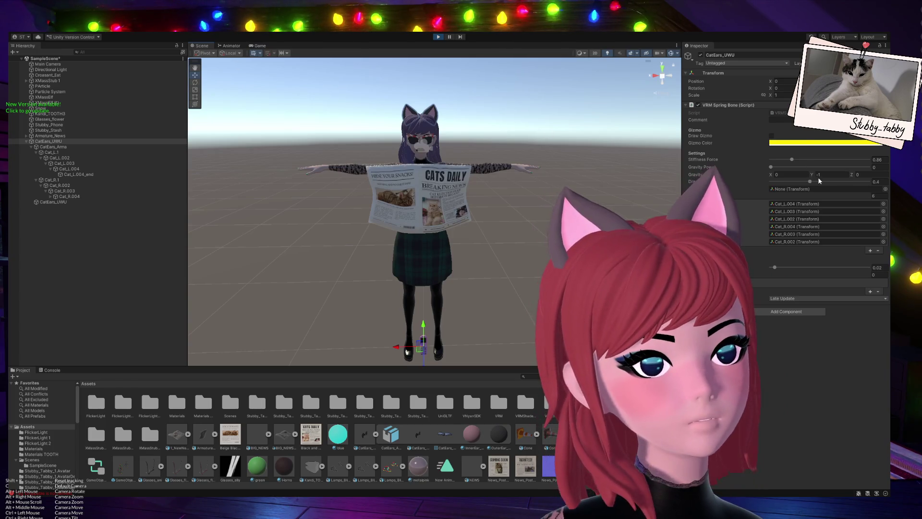
{"action": "left_click_drag", "start_coordinate": [811, 182], "coordinate": [853, 182]}
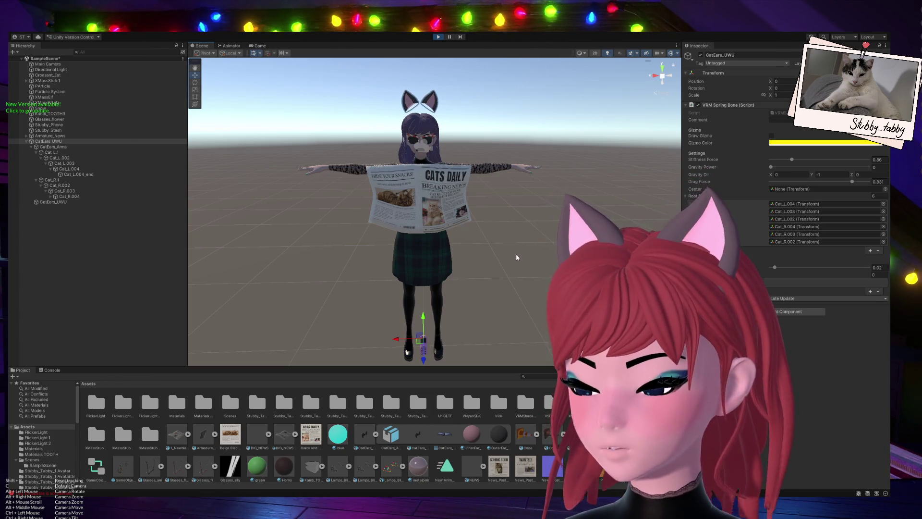
{"action": "key", "text": "ctrl+p"}
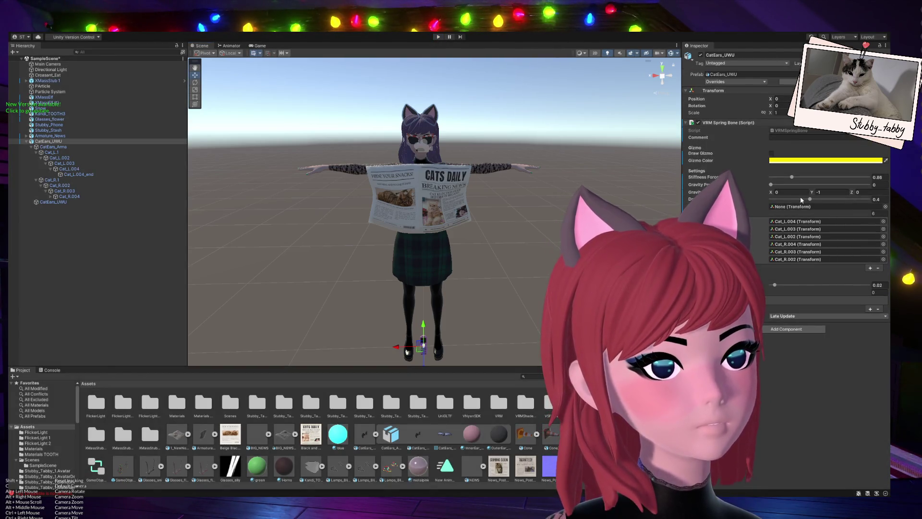
{"action": "left_click", "coordinate": [799, 178]}
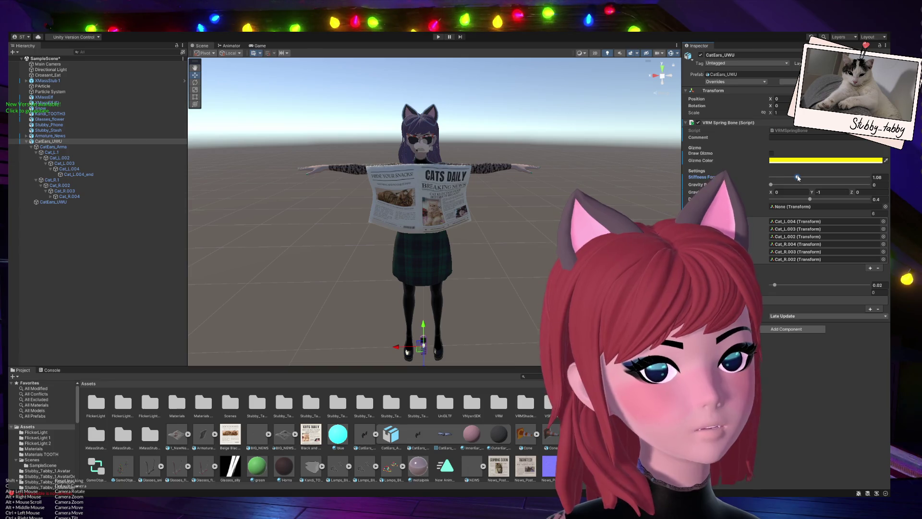
{"action": "left_click_drag", "start_coordinate": [800, 177], "coordinate": [801, 179]}
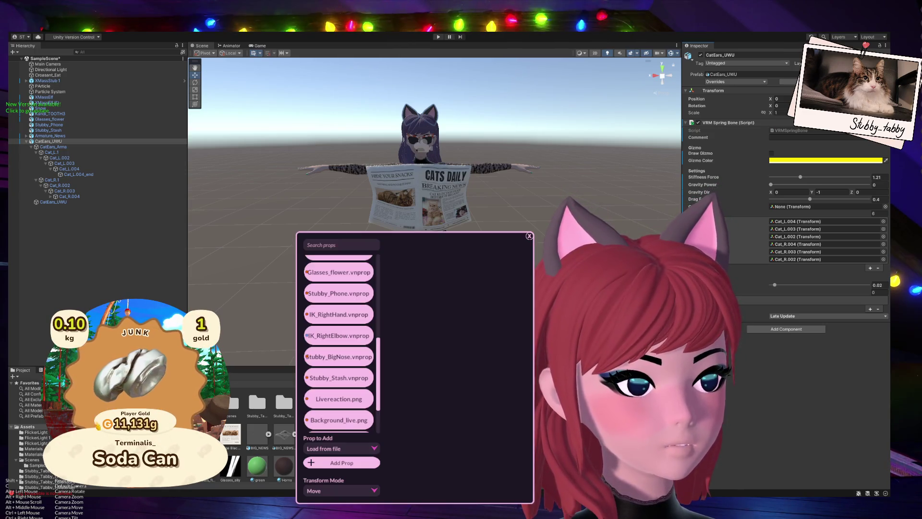
Scroll VNyan's prop list and open the CatEars_UWU.vnprop settings linked to the Head bone.
{"action": "scroll", "coordinate": [343, 412], "scroll_direction": "down", "scroll_amount": 2}
{"action": "scroll", "coordinate": [344, 412], "scroll_direction": "down", "scroll_amount": 2}
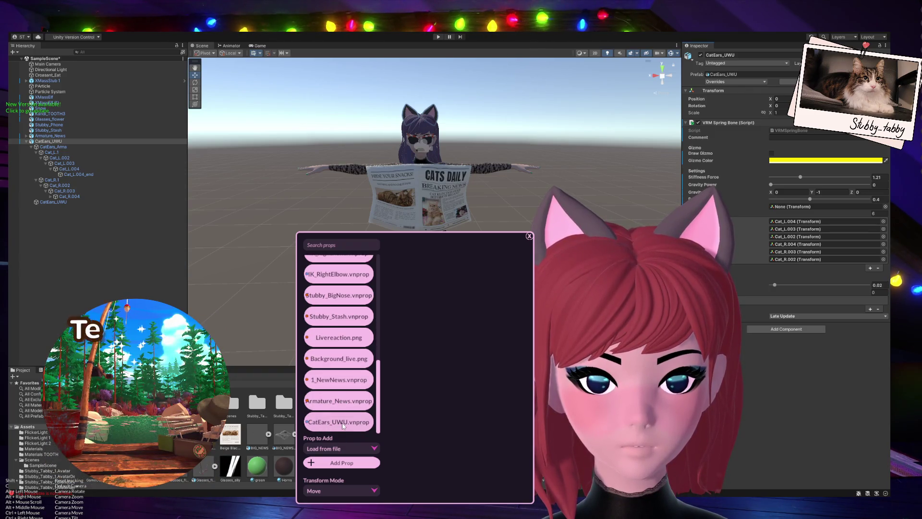
{"action": "left_click", "coordinate": [344, 425]}
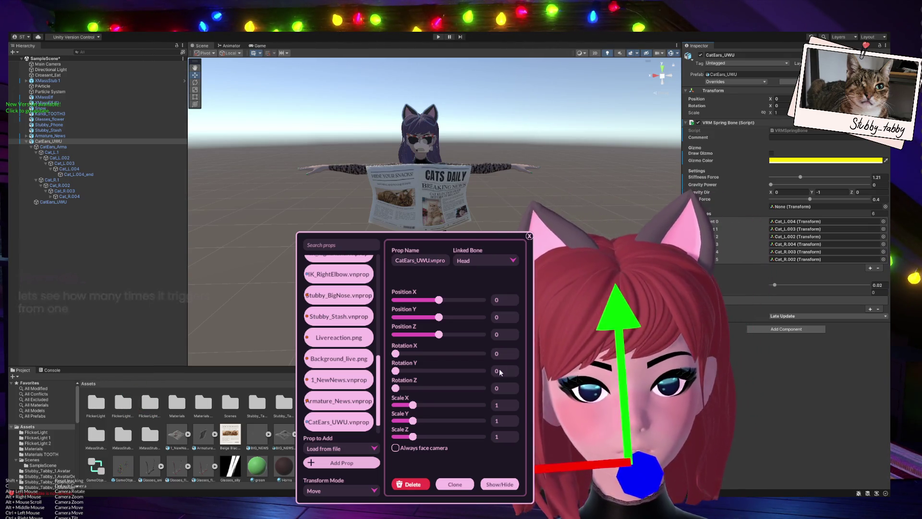
{"action": "scroll", "coordinate": [338, 406], "scroll_direction": "down", "scroll_amount": 1}
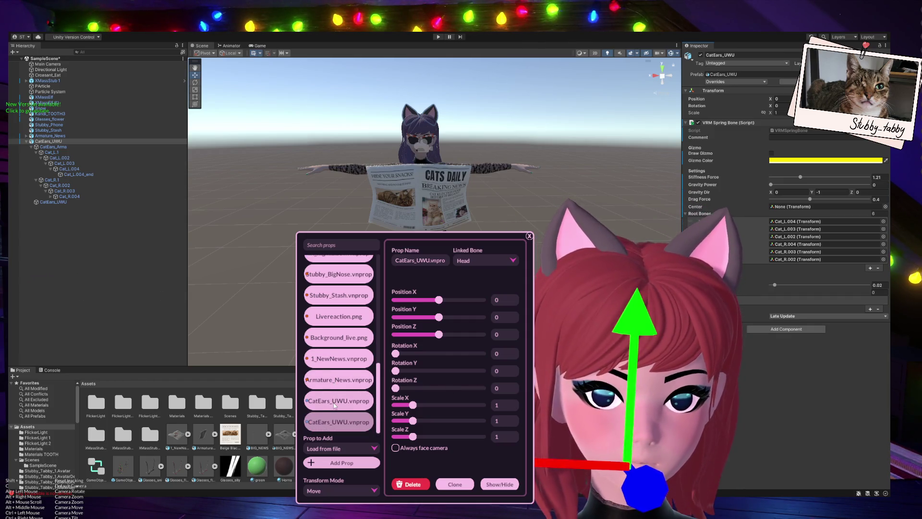
Hide the second CatEars_UWU copy and move the other ears down onto the avatar's head.
{"action": "left_click", "coordinate": [341, 423]}
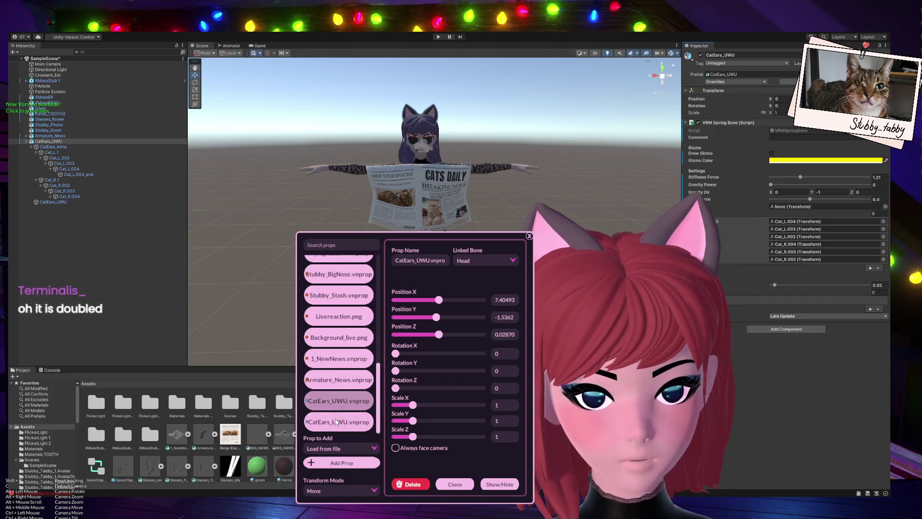
{"action": "left_click", "coordinate": [501, 484]}
{"action": "left_click", "coordinate": [501, 484]}
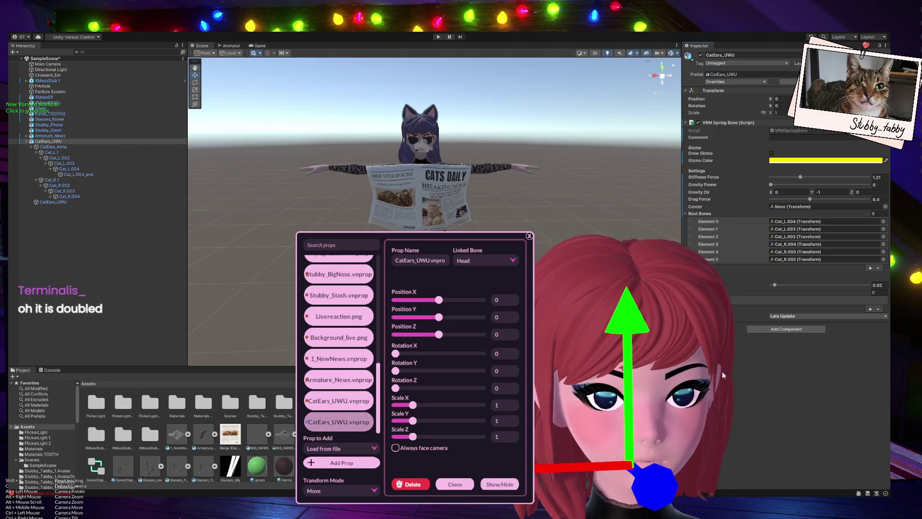
{"action": "mouse_move", "coordinate": [635, 345]}
{"action": "left_mouse_down"}
{"action": "mouse_move", "coordinate": [620, 461]}
{"action": "mouse_move", "coordinate": [713, 426]}
{"action": "mouse_move", "coordinate": [717, 415]}
{"action": "left_mouse_up"}
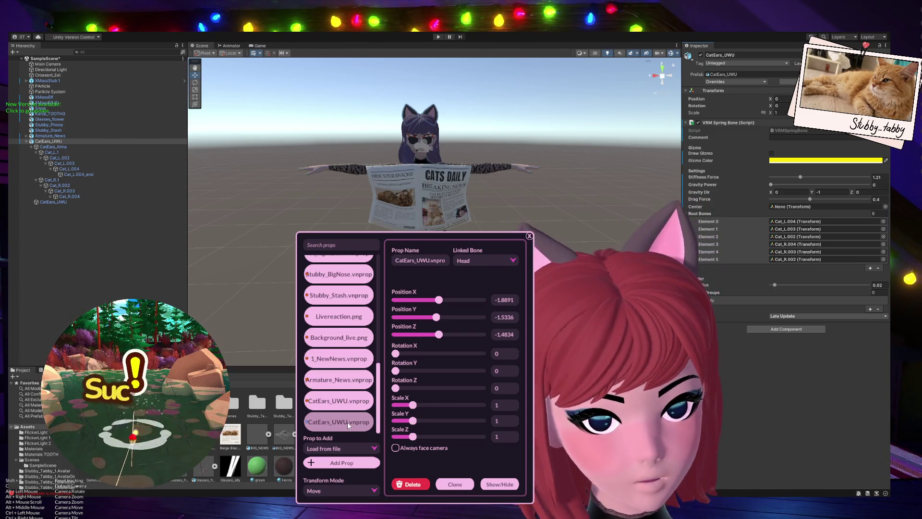
Show the first CatEars_UWU prop again, close the prop editor, and return to Blender.
{"action": "left_click", "coordinate": [339, 400]}
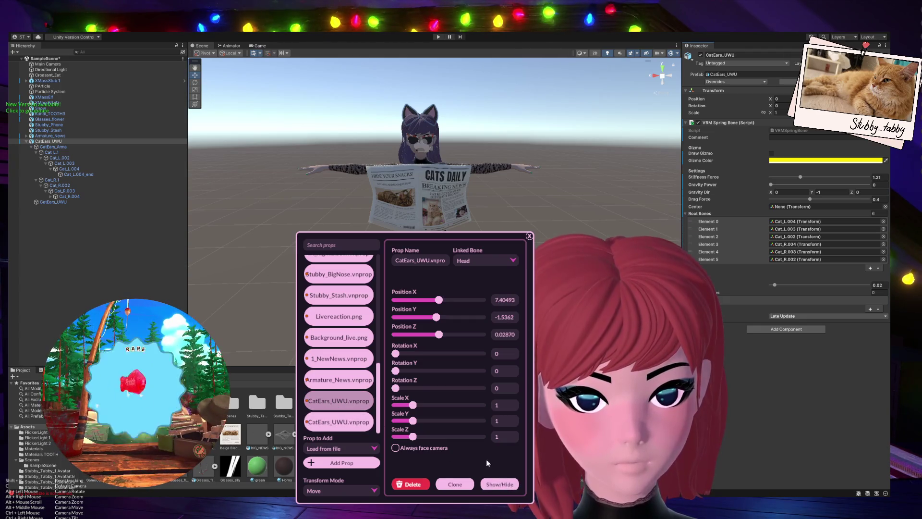
{"action": "left_click", "coordinate": [498, 484]}
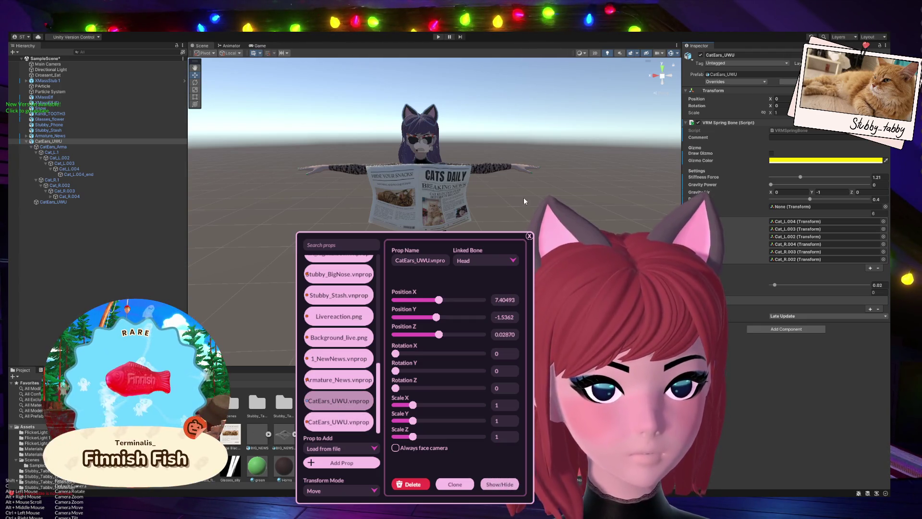
{"action": "left_click", "coordinate": [529, 236]}
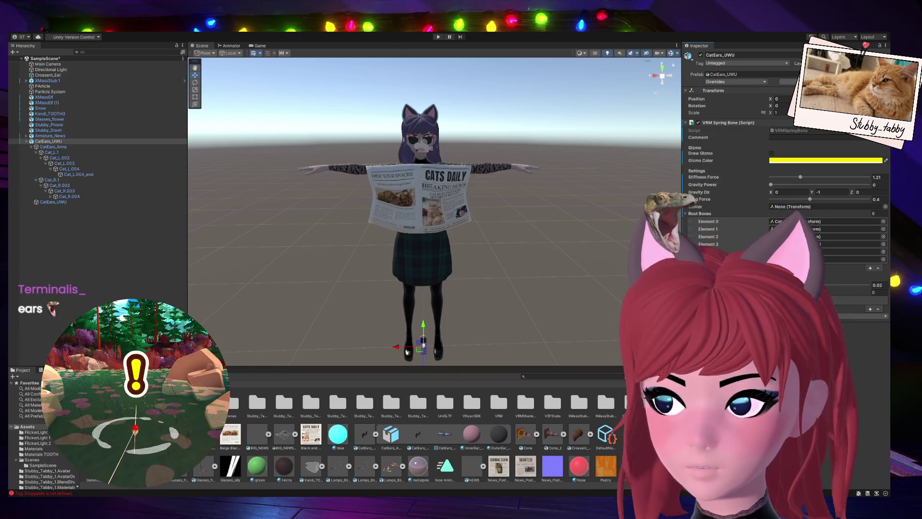
{"action": "key", "text": "alt+Tab"}
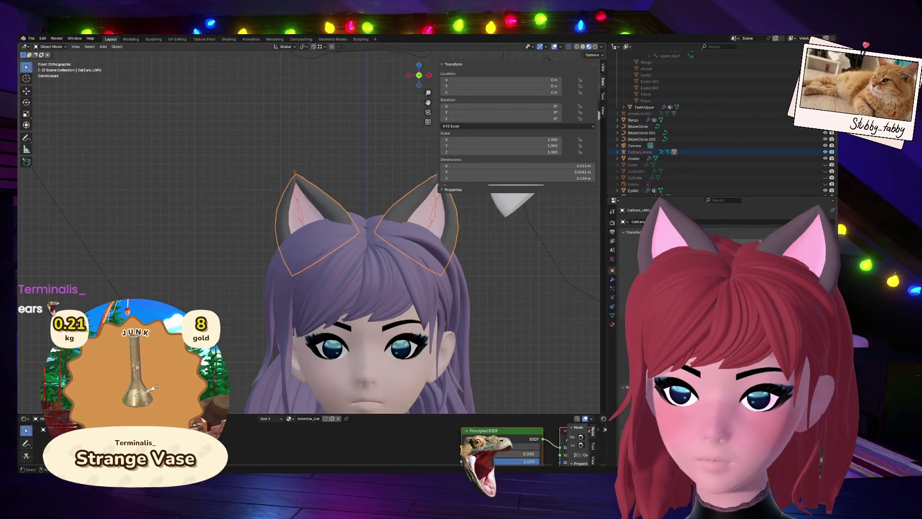
Select the cat-ear object and frame it close up on the avatar's head.
{"action": "left_click", "coordinate": [267, 192]}
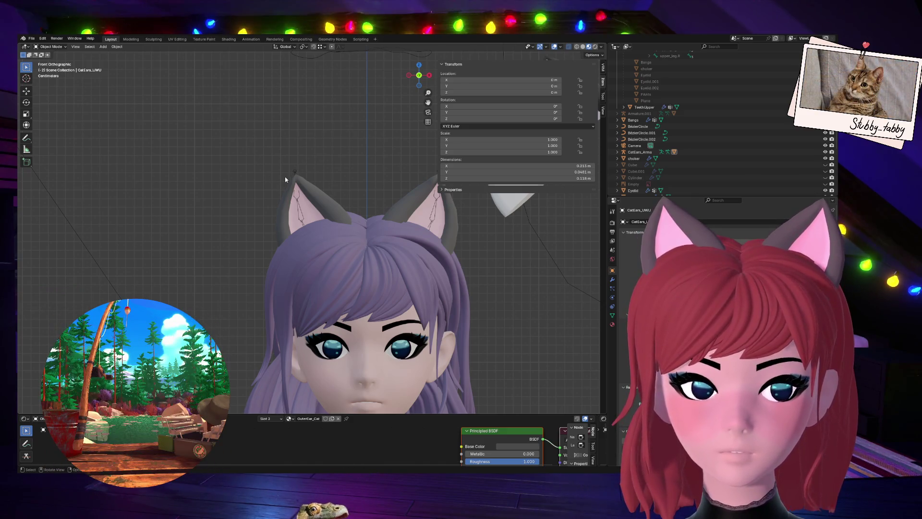
{"action": "left_click", "coordinate": [326, 202]}
{"action": "scroll", "coordinate": [377, 183], "scroll_direction": "up", "scroll_amount": 4}
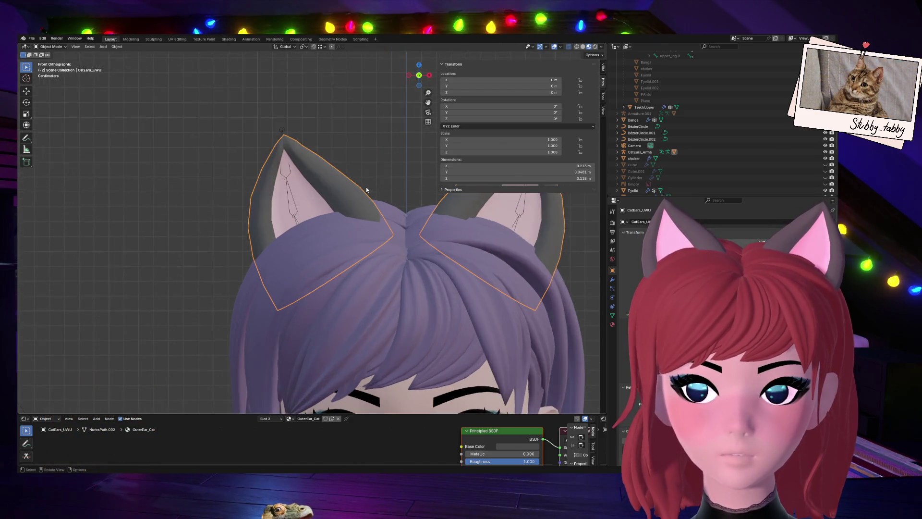
{"action": "scroll", "coordinate": [370, 187], "scroll_direction": "down", "scroll_amount": 1}
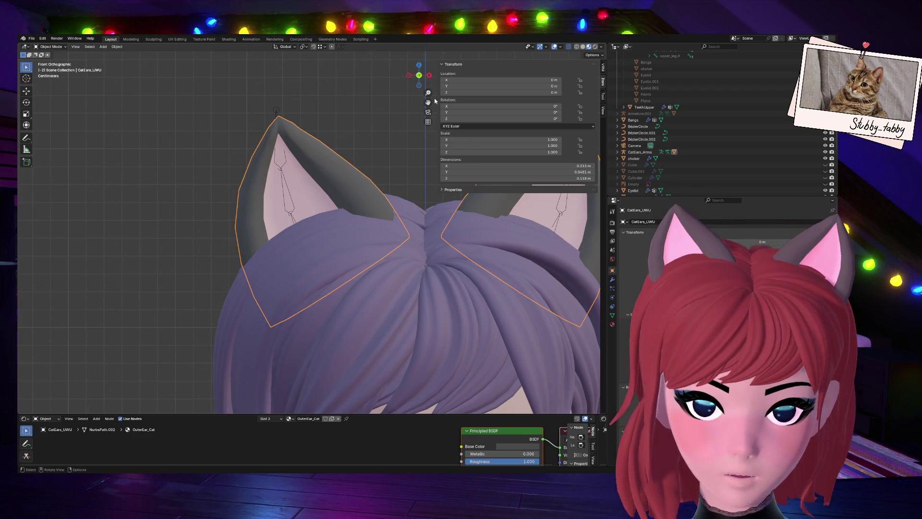
{"action": "mouse_move", "coordinate": [428, 102]}
{"action": "left_mouse_down"}
{"action": "mouse_move", "coordinate": [402, 122]}
{"action": "mouse_move", "coordinate": [407, 137]}
{"action": "left_mouse_up"}
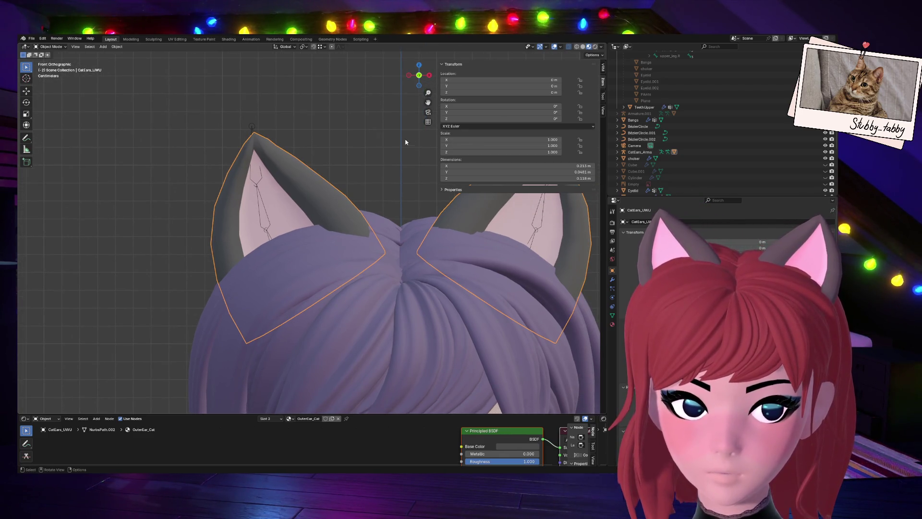
{"action": "scroll", "coordinate": [383, 159], "scroll_direction": "up", "scroll_amount": 2}
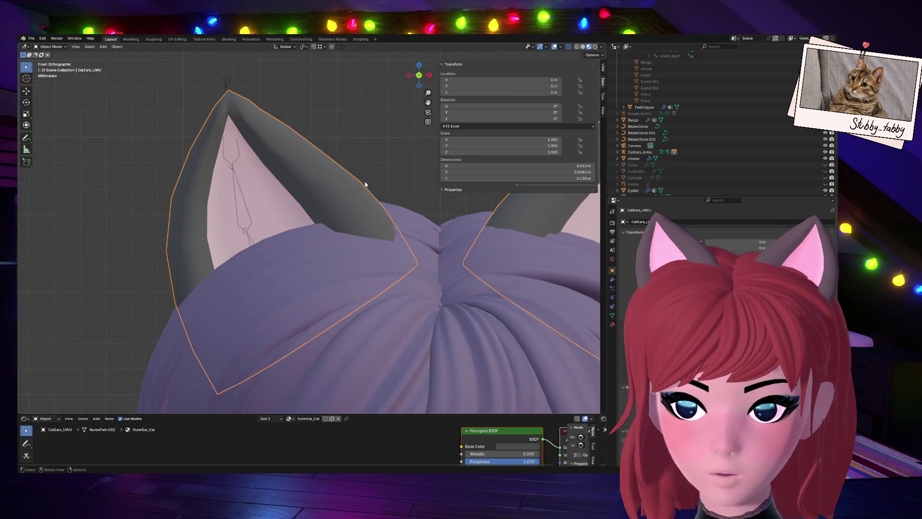
Give the Image Texture node a new 1024 px 'Cat ears' image in 0.295 dark grey.
{"action": "scroll", "coordinate": [365, 184], "scroll_direction": "up", "scroll_amount": 1}
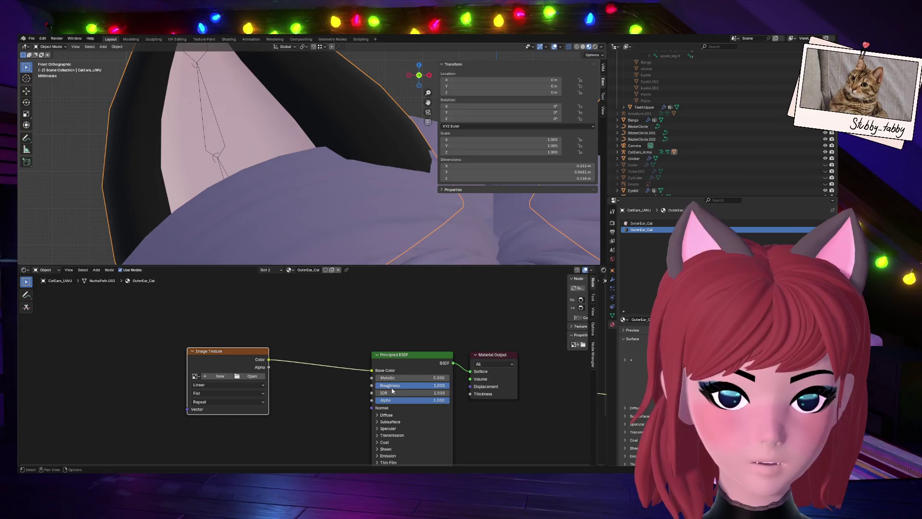
{"action": "left_click_drag", "start_coordinate": [236, 349], "coordinate": [213, 316]}
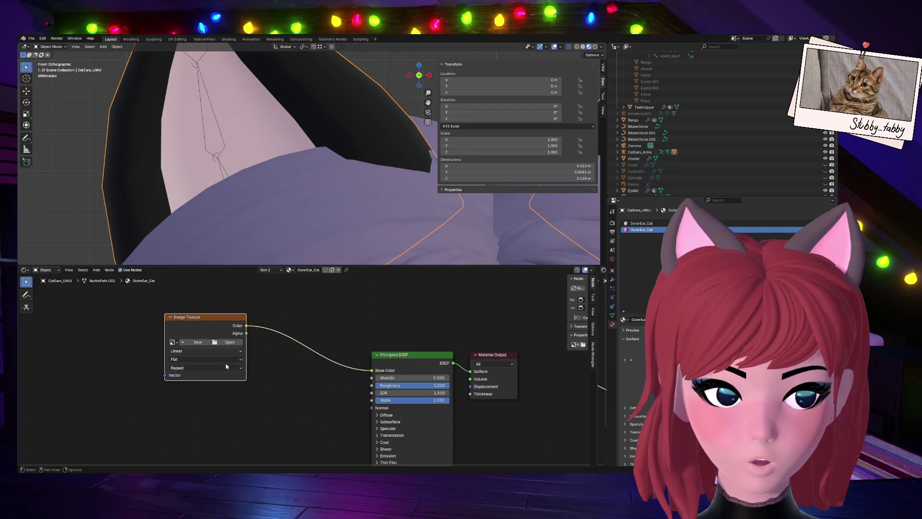
{"action": "left_click", "coordinate": [201, 342]}
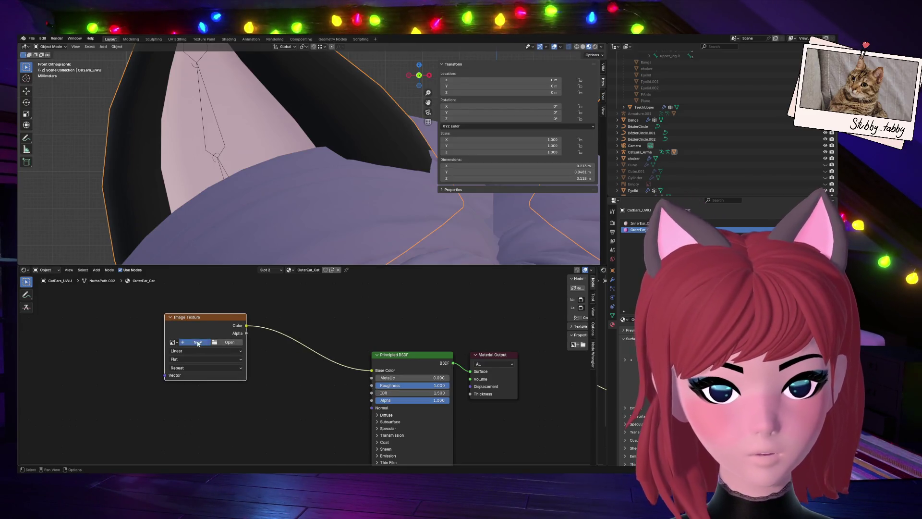
{"action": "type", "text": "c"}
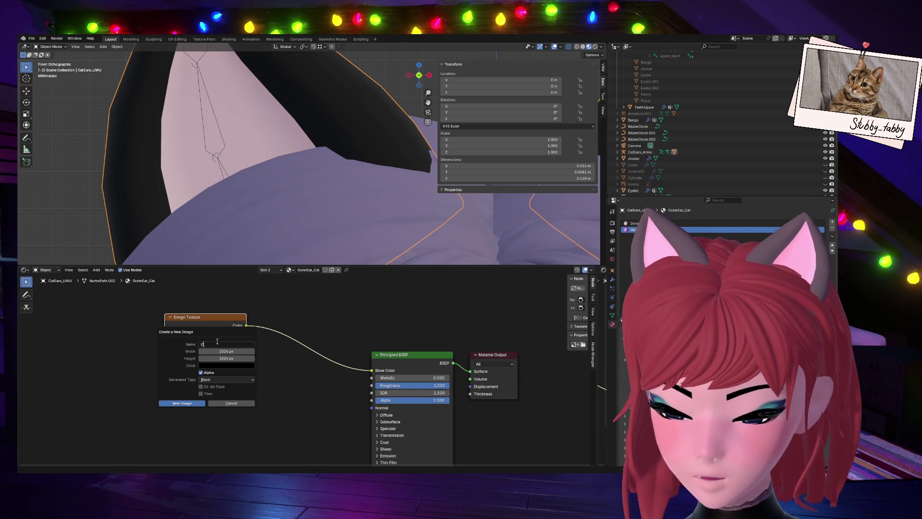
{"action": "type", "text": "at ears"}
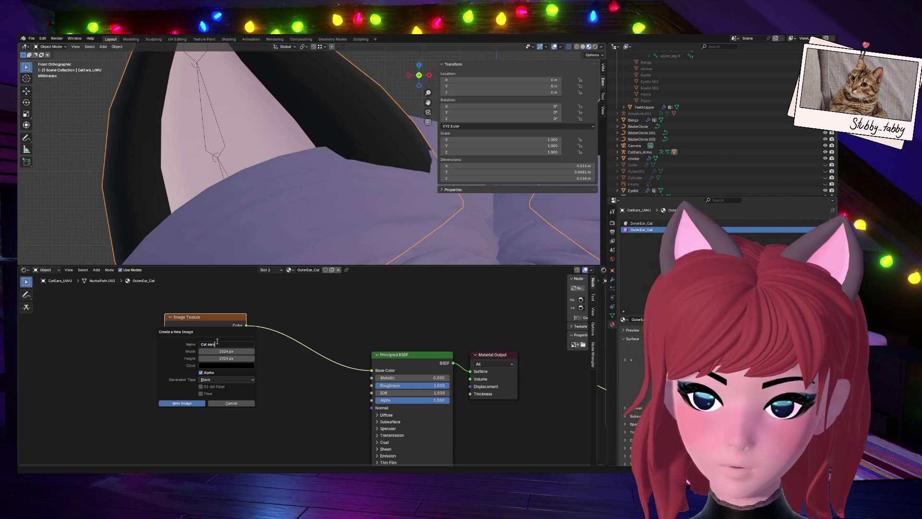
{"action": "key", "text": "Return"}
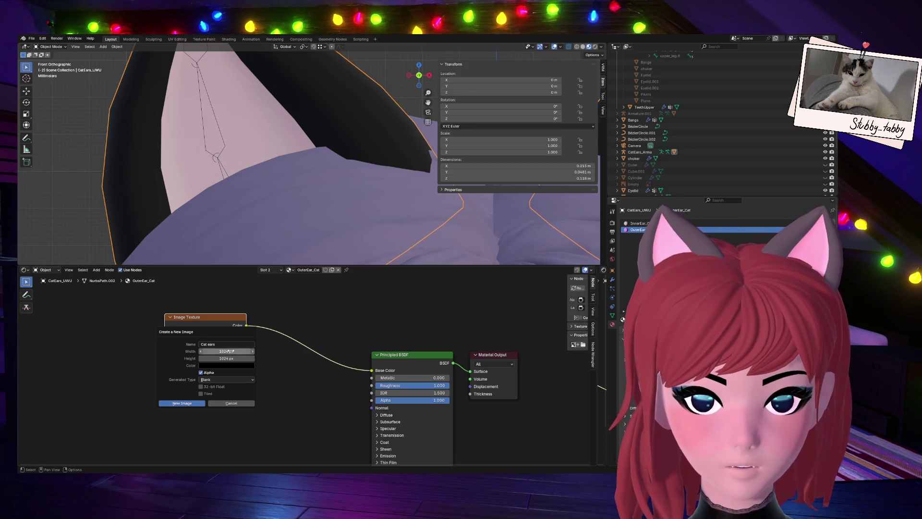
{"action": "left_click", "coordinate": [222, 366]}
{"action": "left_click_drag", "start_coordinate": [259, 292], "coordinate": [257, 295]}
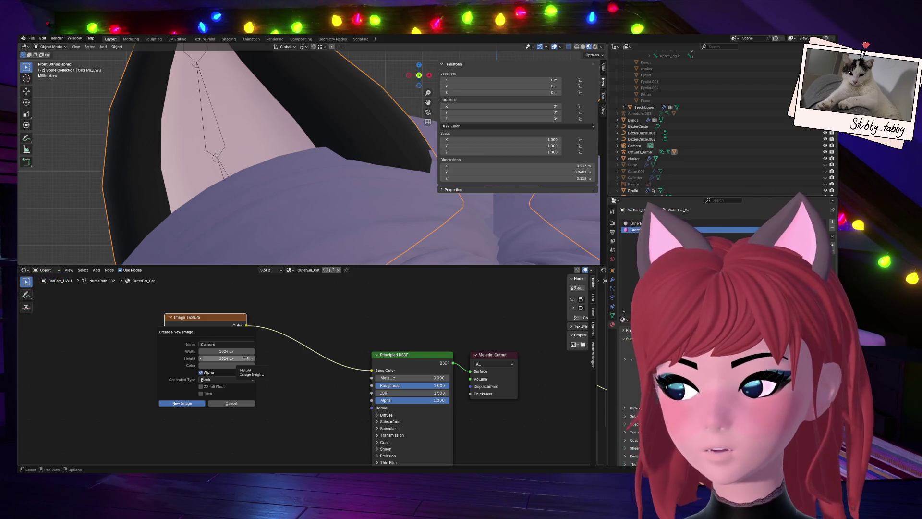
{"action": "left_click", "coordinate": [188, 405]}
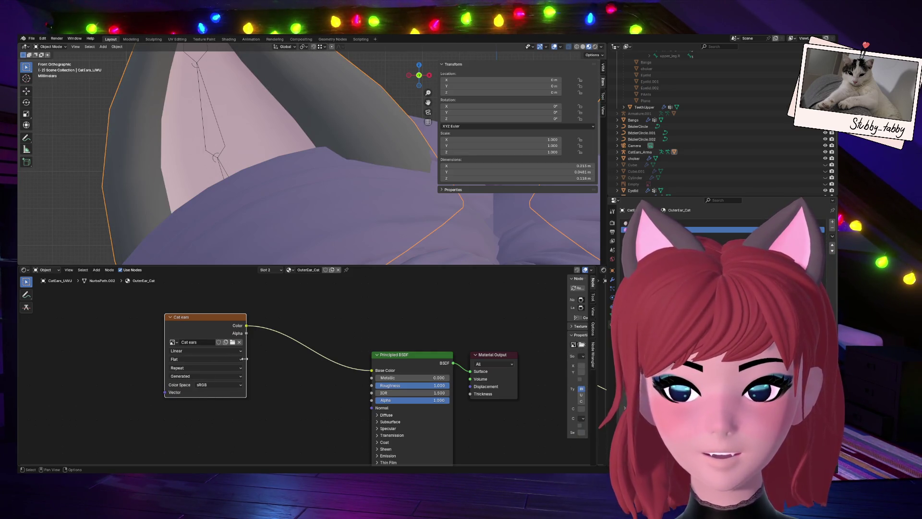
Add an Image Texture node holding fabric_0026_normal_opengl_2k.png to the OuterEar_Cat material.
{"action": "scroll", "coordinate": [202, 221], "scroll_direction": "down", "scroll_amount": 5}
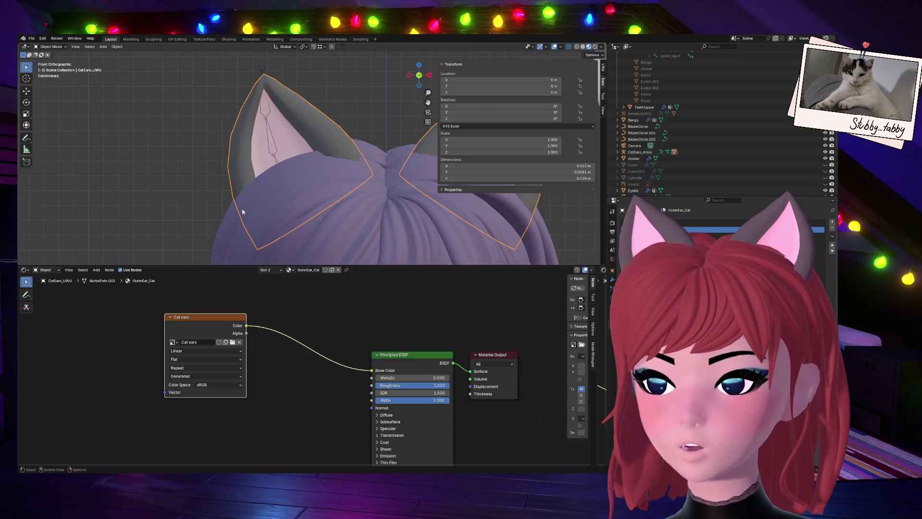
{"action": "scroll", "coordinate": [243, 211], "scroll_direction": "up", "scroll_amount": 5}
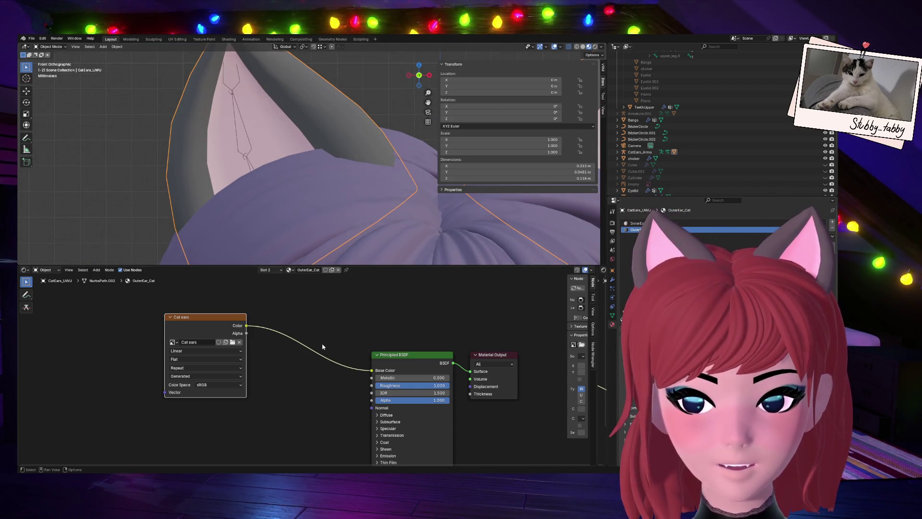
{"action": "left_click_drag", "start_coordinate": [371, 408], "coordinate": [267, 434]}
{"action": "key", "text": "Escape"}
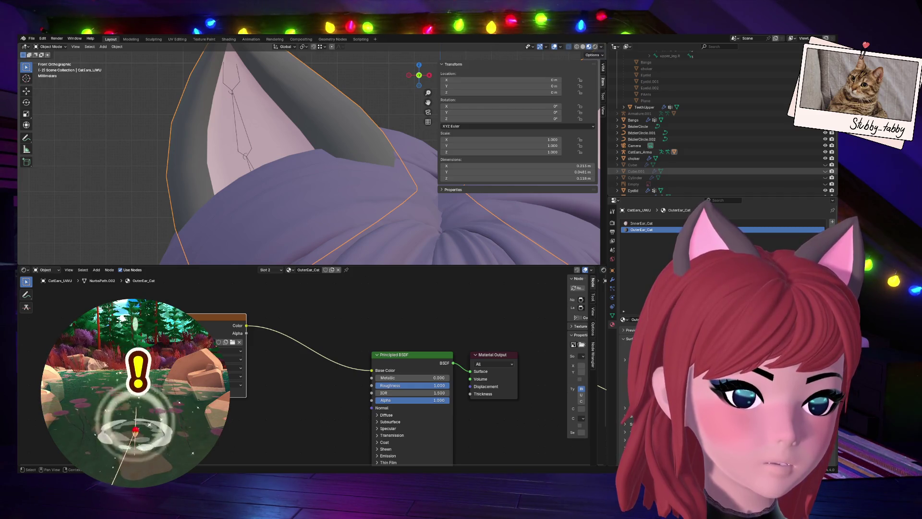
{"action": "left_click_drag", "start_coordinate": [639, 171], "coordinate": [298, 429]}
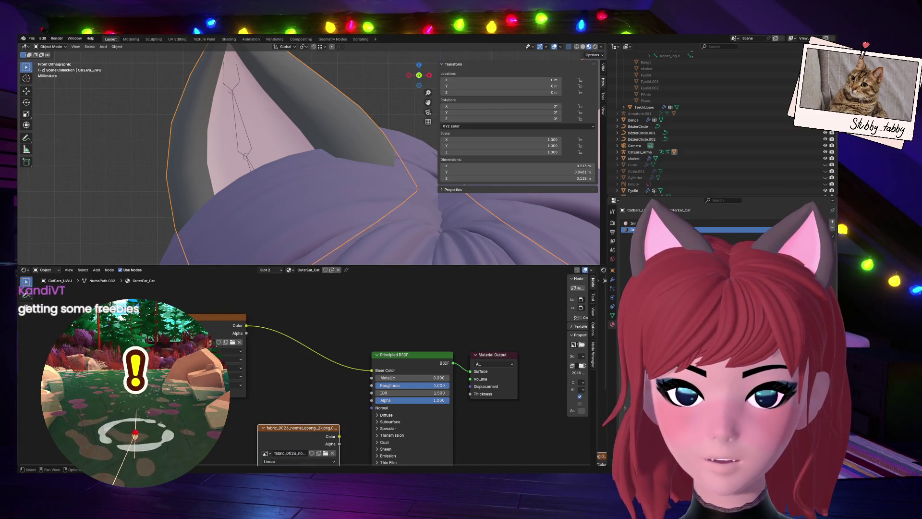
Insert a Normal Map node between the fabric image Color and the BSDF Normal input.
{"action": "middle_click_drag", "start_coordinate": [301, 430], "coordinate": [285, 378]}
{"action": "left_click_drag", "start_coordinate": [284, 378], "coordinate": [217, 374]}
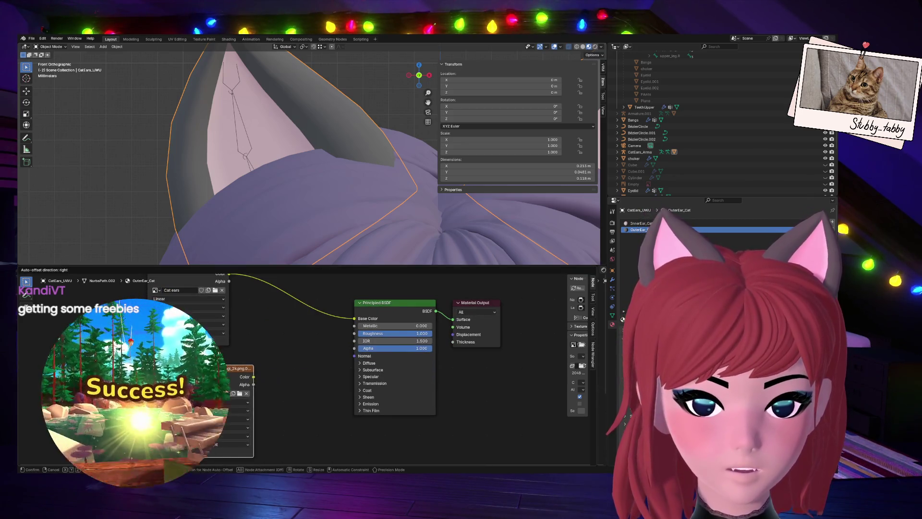
{"action": "middle_click_drag", "start_coordinate": [277, 354], "coordinate": [302, 374]}
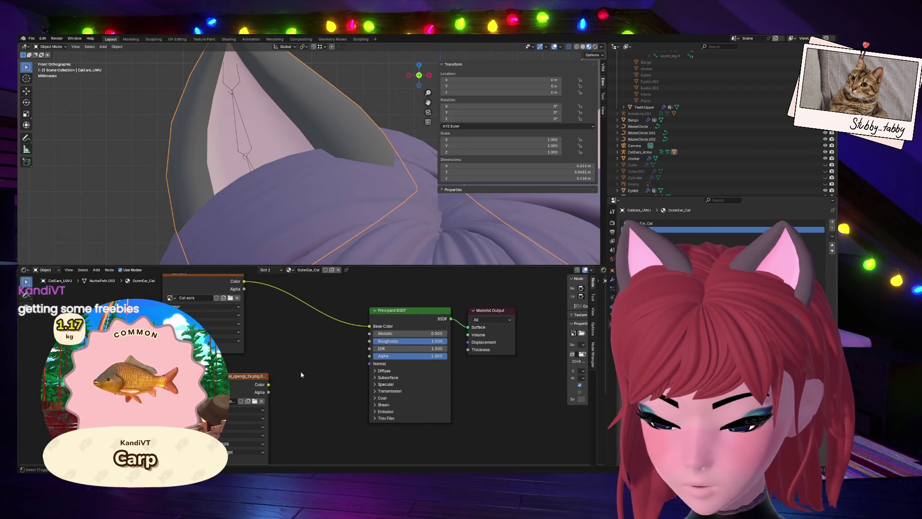
{"action": "key", "text": "shift+a"}
{"action": "type", "text": "norma"}
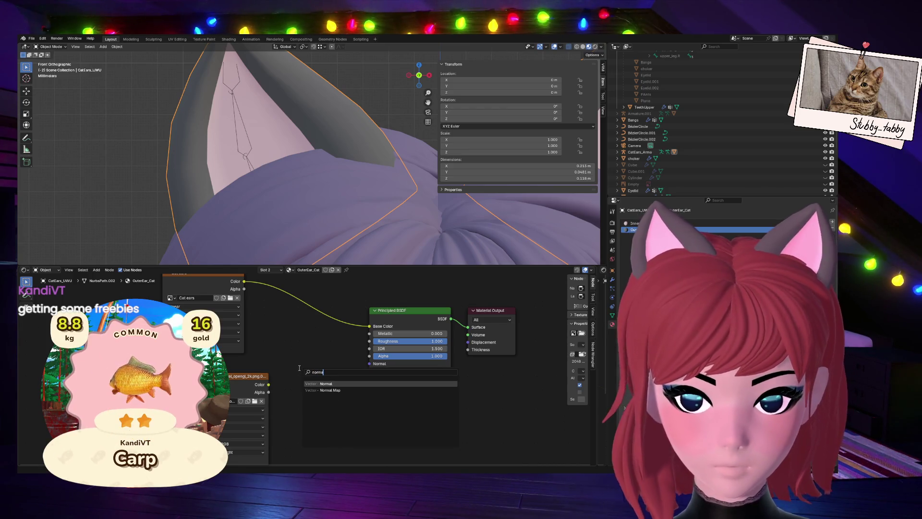
{"action": "left_click", "coordinate": [359, 391]}
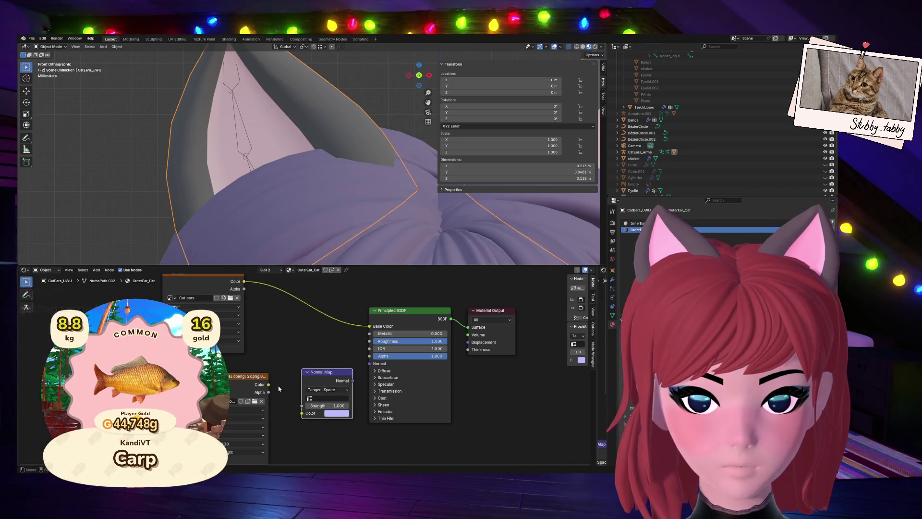
{"action": "left_click", "coordinate": [301, 407]}
{"action": "mouse_move", "coordinate": [335, 377]}
{"action": "left_mouse_down"}
{"action": "mouse_move", "coordinate": [323, 374]}
{"action": "mouse_move", "coordinate": [370, 363]}
{"action": "left_mouse_up"}
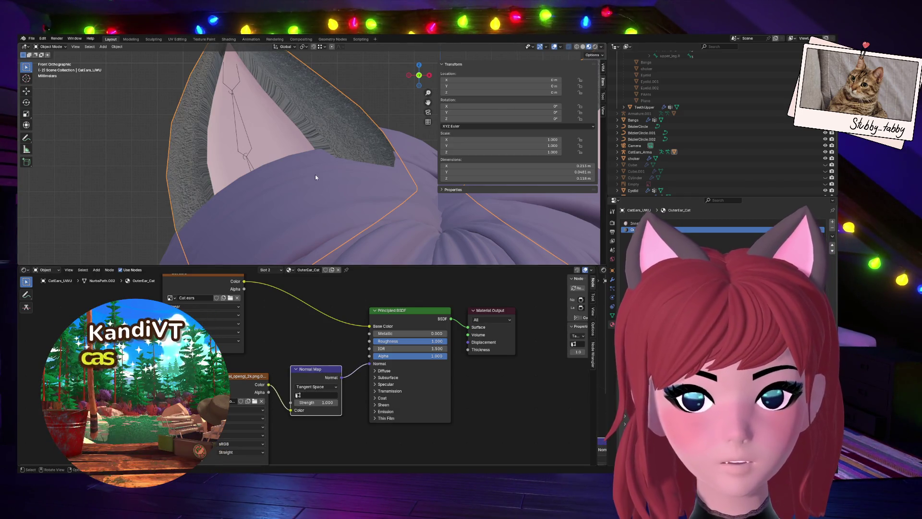
Orbit around the furry ear and make the 3D viewport taller.
{"action": "left_click_drag", "start_coordinate": [419, 76], "coordinate": [437, 95]}
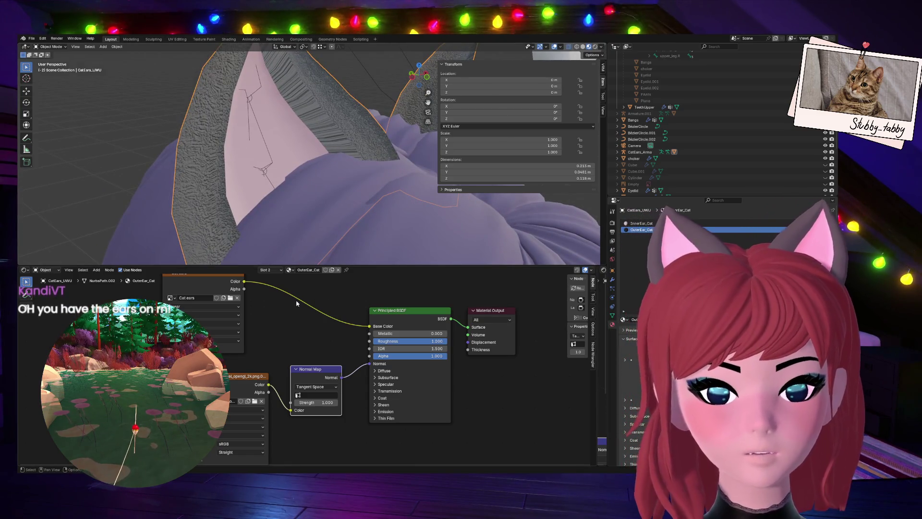
{"action": "middle_click_drag", "start_coordinate": [261, 302], "coordinate": [270, 318]}
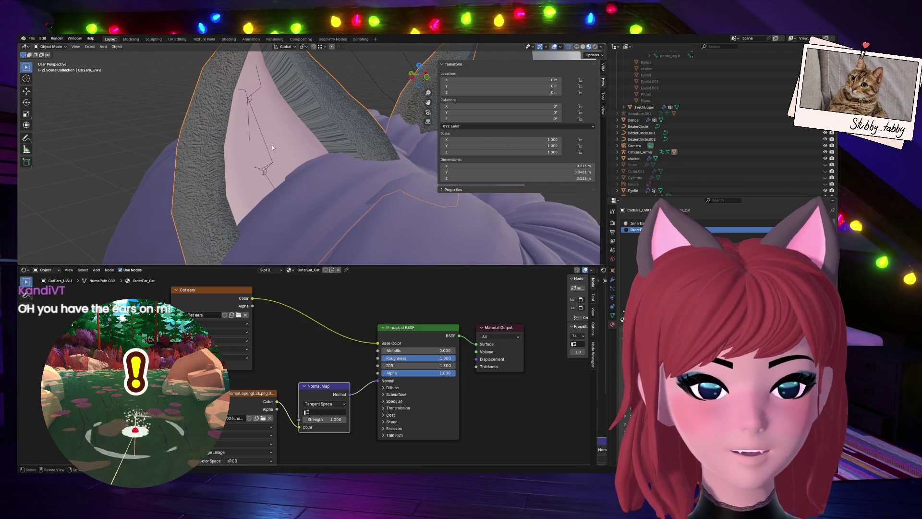
{"action": "middle_click_drag", "start_coordinate": [319, 255], "coordinate": [272, 115]}
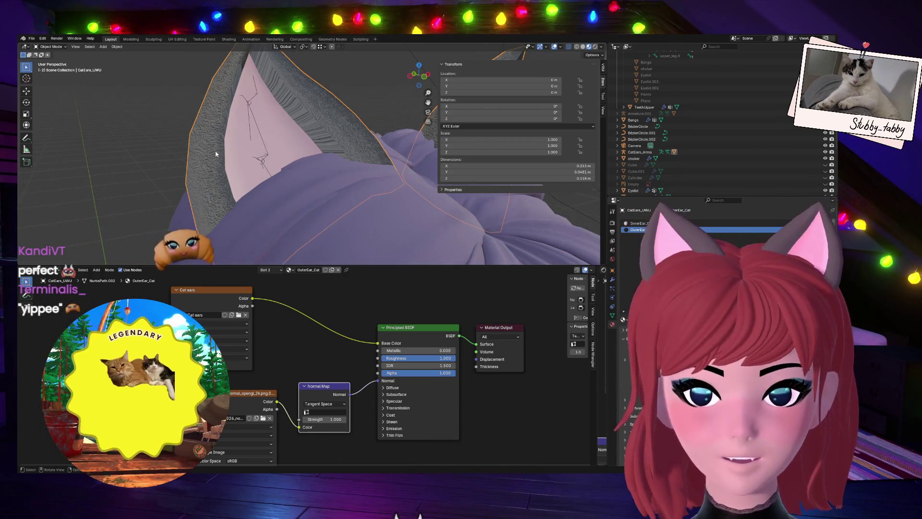
{"action": "left_click_drag", "start_coordinate": [408, 266], "coordinate": [409, 397]}
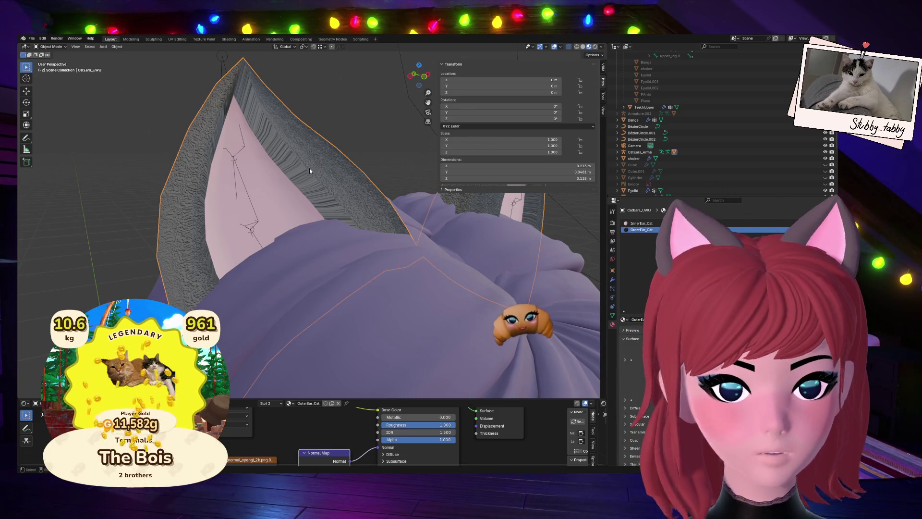
Put the ear mesh in Edit Mode and select the whole outer ear.
{"action": "key", "text": "Tab"}
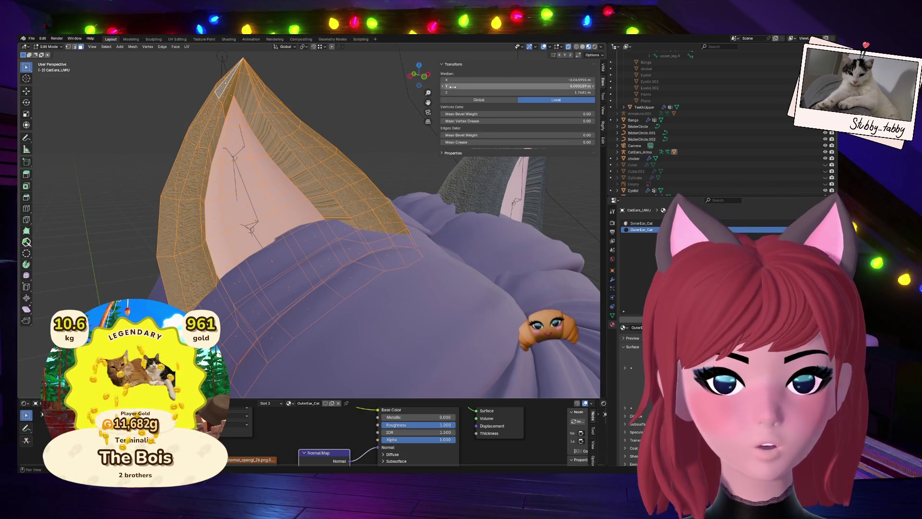
{"action": "left_click_drag", "start_coordinate": [416, 77], "coordinate": [419, 76]}
{"action": "left_click", "coordinate": [379, 102]}
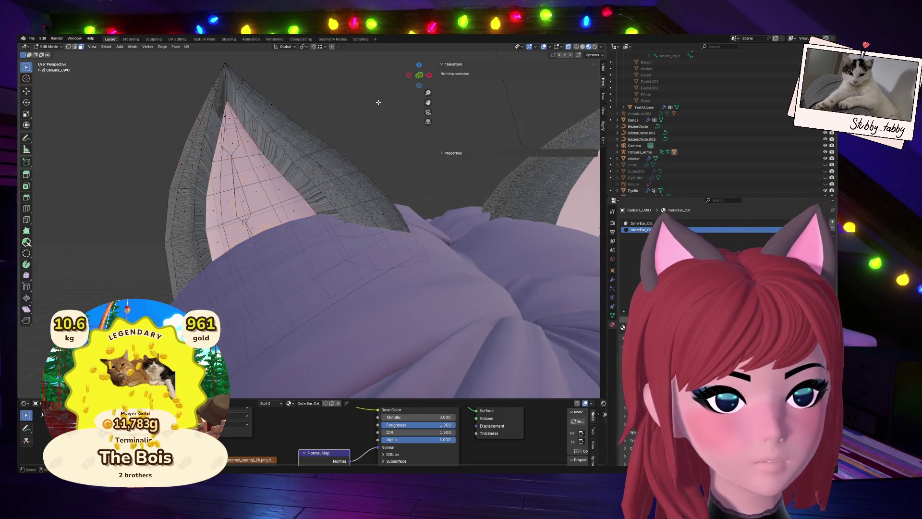
{"action": "key", "text": "l"}
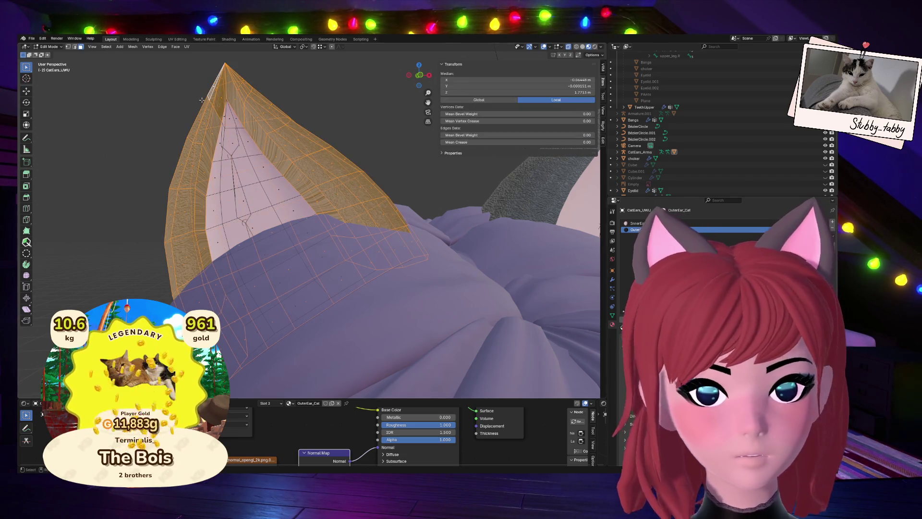
Save the blend file, glance at UV Editing, and return to Layout.
{"action": "left_click", "coordinate": [31, 39]}
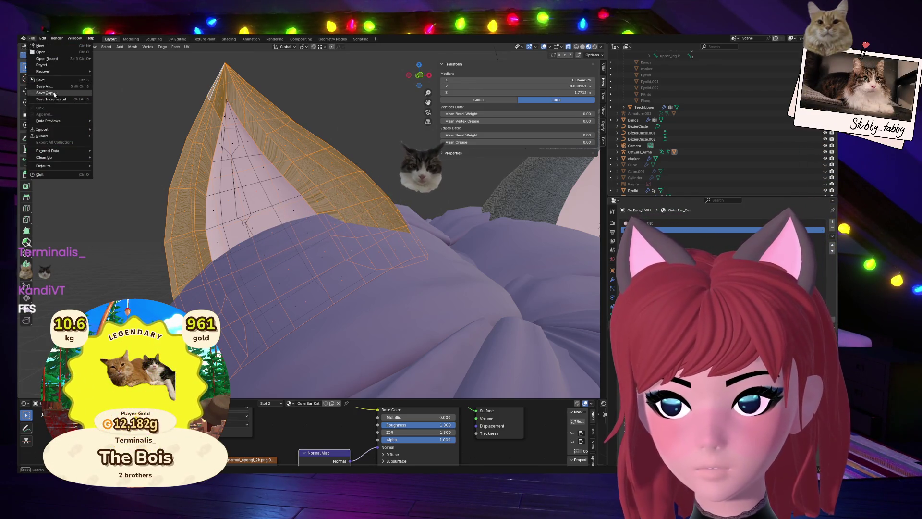
{"action": "left_click", "coordinate": [40, 79]}
{"action": "left_click", "coordinate": [177, 39]}
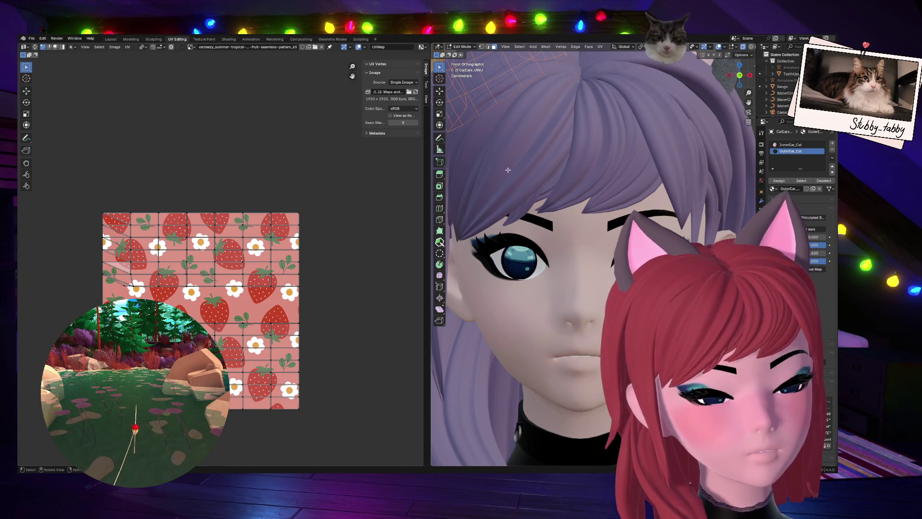
{"action": "left_click", "coordinate": [599, 47]}
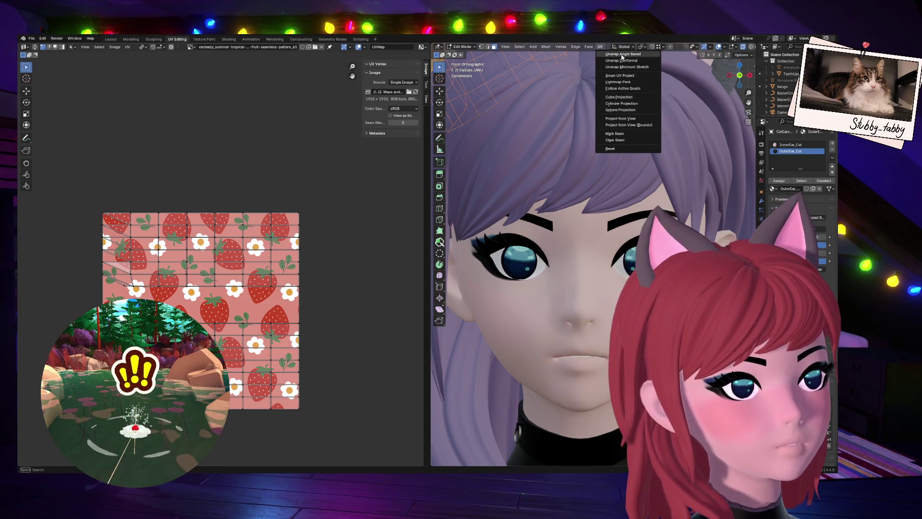
{"action": "left_click", "coordinate": [111, 39]}
Switch to edge select in solid shading with X-ray off and nothing selected.
{"action": "key", "text": "a"}
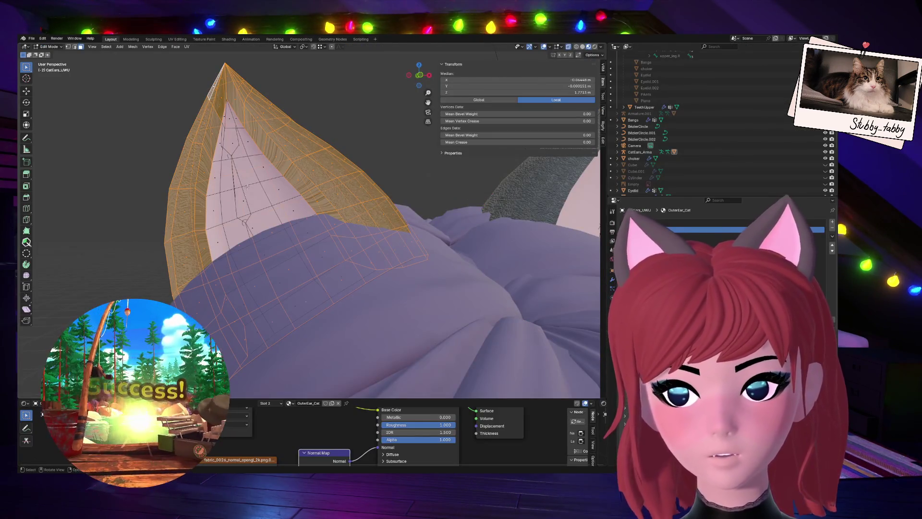
{"action": "key", "text": "2"}
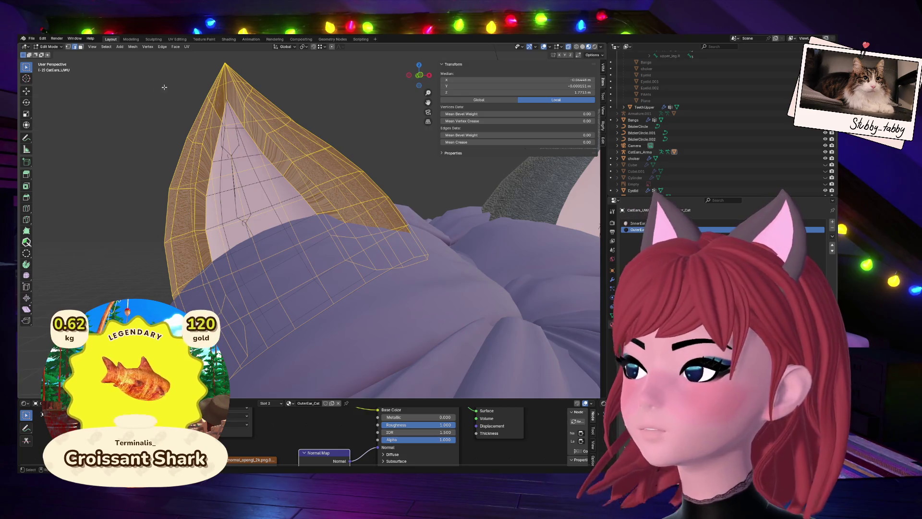
{"action": "left_click", "coordinate": [583, 46]}
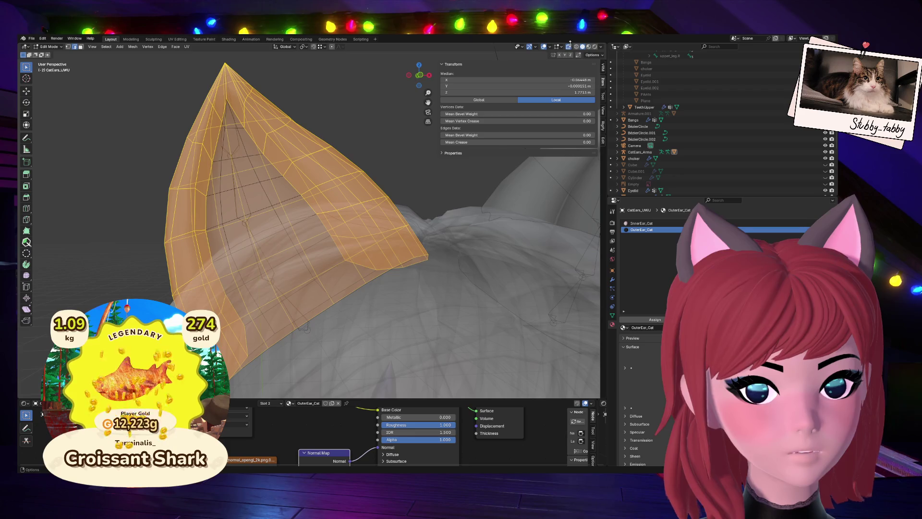
{"action": "left_click", "coordinate": [569, 46]}
{"action": "key", "text": "alt+a"}
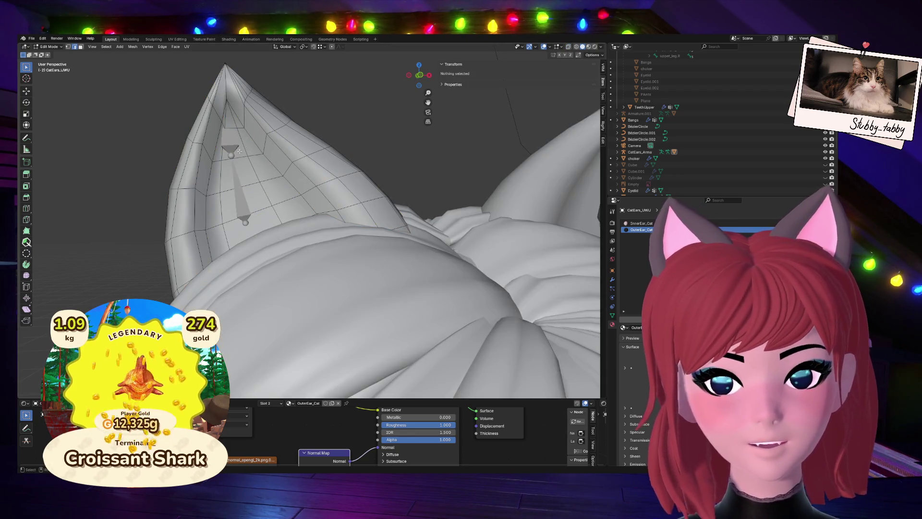
Mark the ear's vertical edge loop and base edges as a seam, using X-ray.
{"action": "left_click", "coordinate": [220, 138], "text": "alt"}
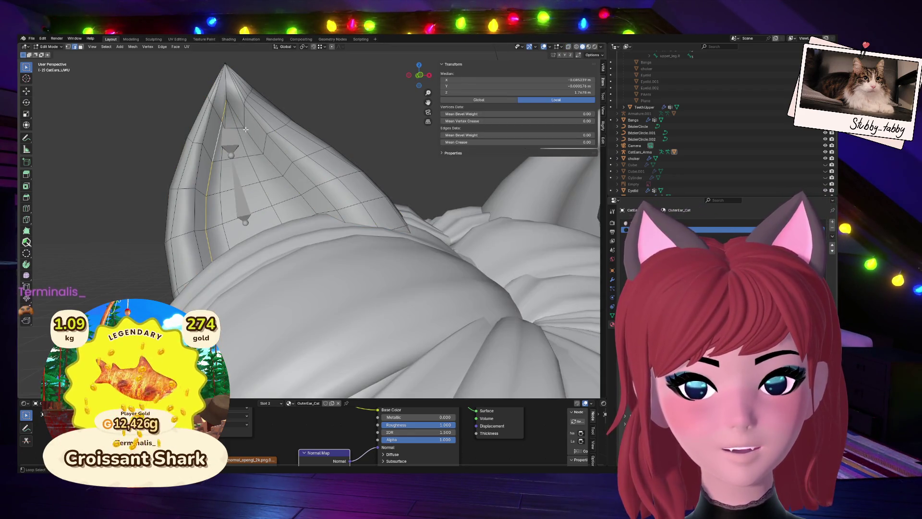
{"action": "key", "text": "alt+z"}
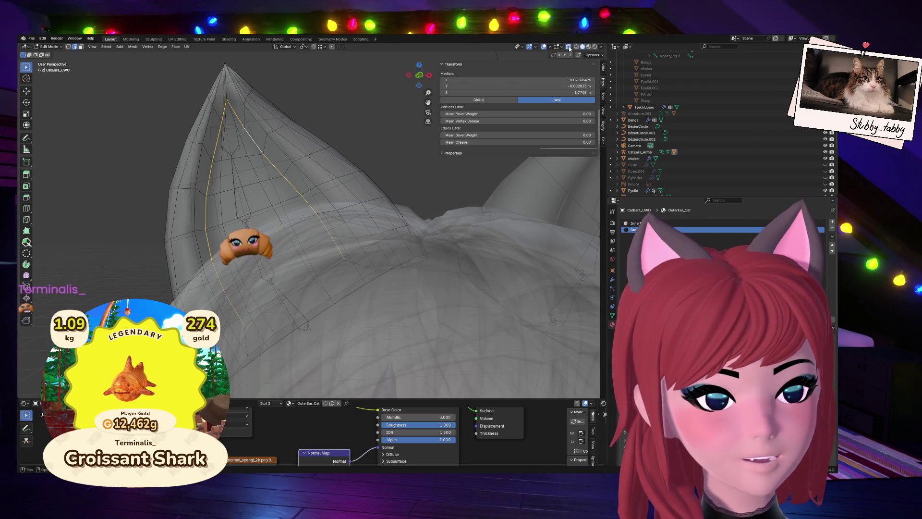
{"action": "left_click", "coordinate": [325, 274], "text": "alt+shift"}
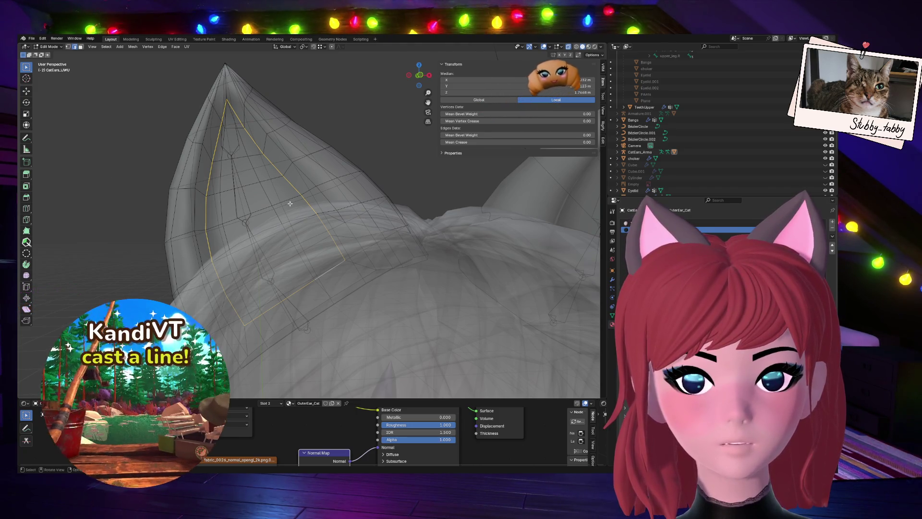
{"action": "key", "text": "ctrl+e"}
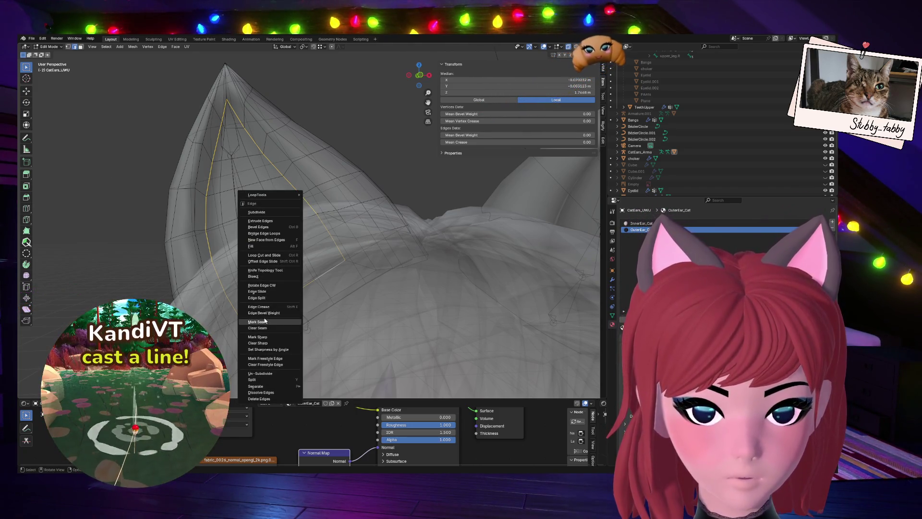
{"action": "left_click", "coordinate": [268, 322]}
Mark a second edge loop as a seam, then select the ear's rim loop.
{"action": "key", "text": "alt+a"}
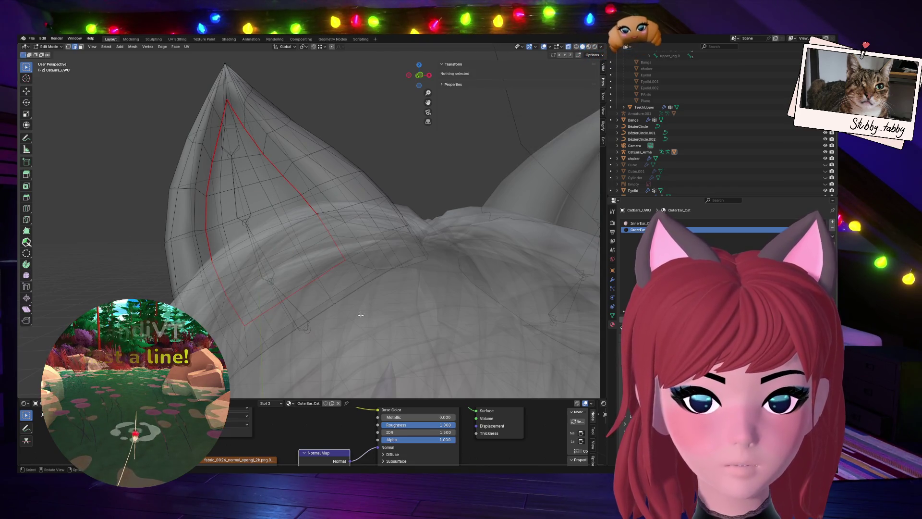
{"action": "left_click", "coordinate": [319, 315], "text": "alt"}
{"action": "key", "text": "ctrl+e"}
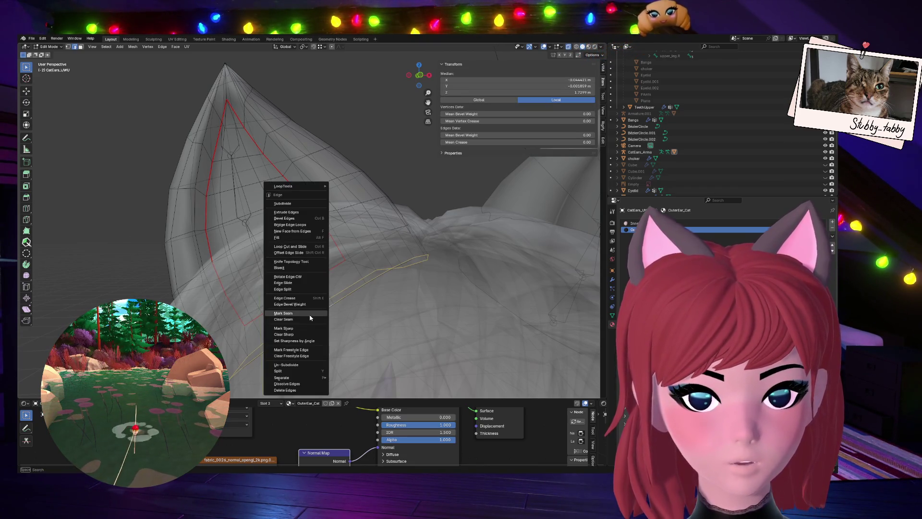
{"action": "left_click", "coordinate": [305, 315]}
{"action": "mouse_move", "coordinate": [417, 75]}
{"action": "left_mouse_down"}
{"action": "mouse_move", "coordinate": [406, 72]}
{"action": "mouse_move", "coordinate": [425, 68]}
{"action": "mouse_move", "coordinate": [416, 78]}
{"action": "mouse_move", "coordinate": [404, 66]}
{"action": "mouse_move", "coordinate": [408, 78]}
{"action": "left_mouse_up"}
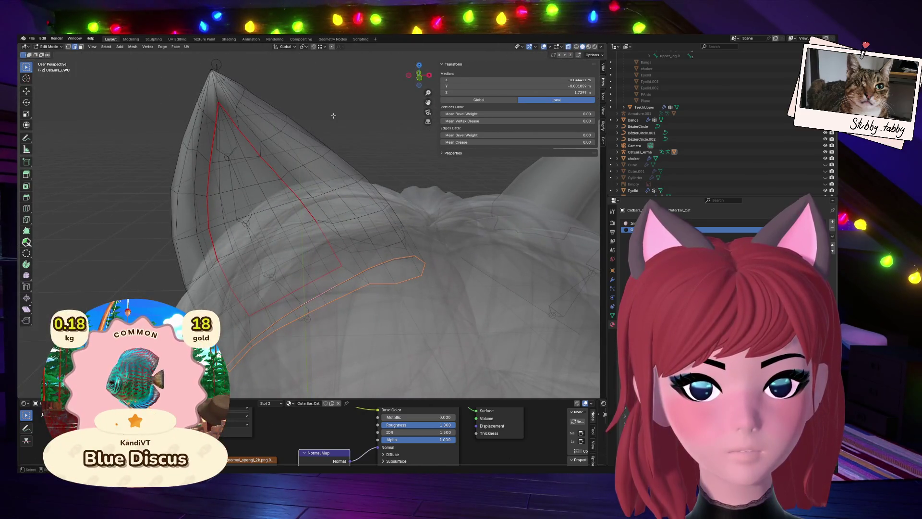
{"action": "left_click", "coordinate": [351, 166], "text": "alt"}
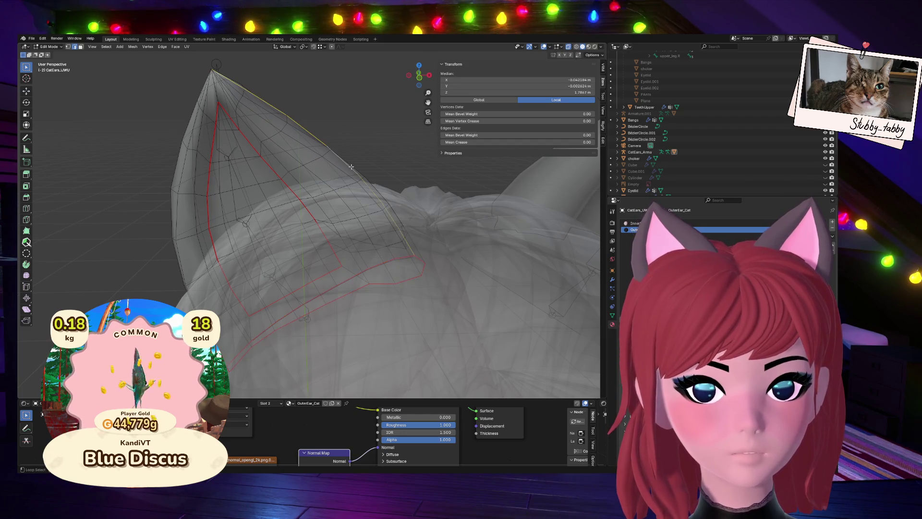
{"action": "left_click_drag", "start_coordinate": [418, 77], "coordinate": [396, 72]}
Select the whole ear mesh, apply Cylinder Projection UVs, and view them in UV Editing.
{"action": "left_click", "coordinate": [343, 74]}
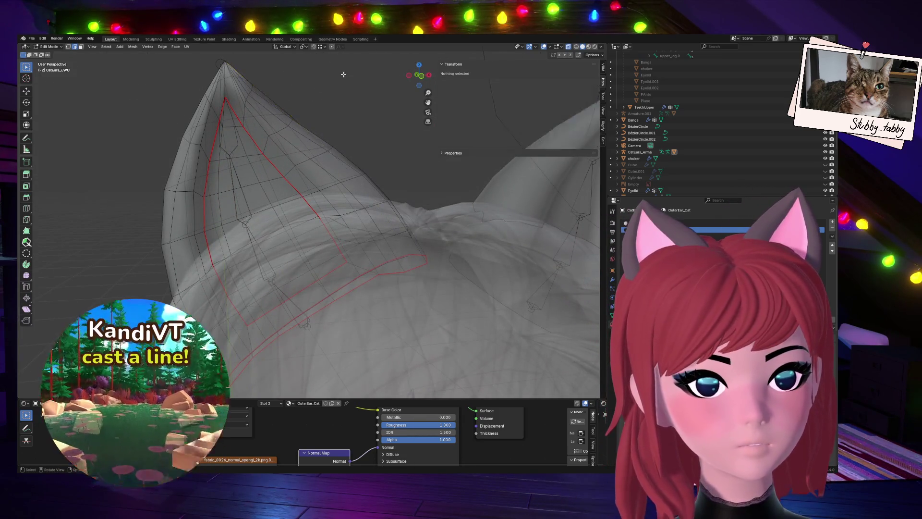
{"action": "key", "text": "l"}
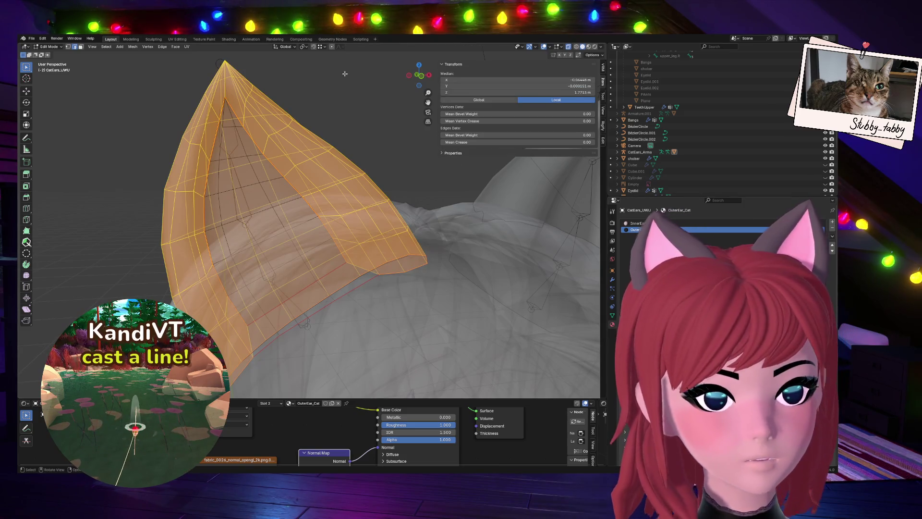
{"action": "left_click", "coordinate": [568, 47]}
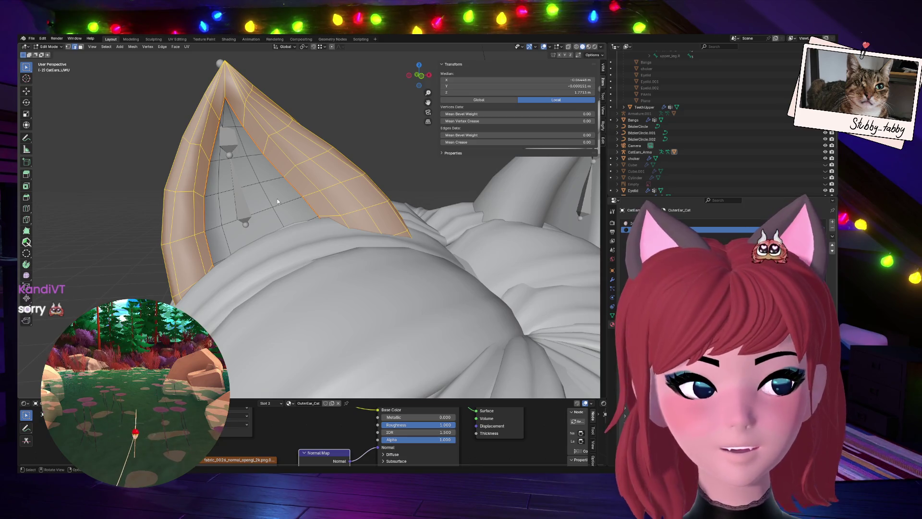
{"action": "left_click", "coordinate": [148, 47]}
{"action": "left_click", "coordinate": [187, 47]}
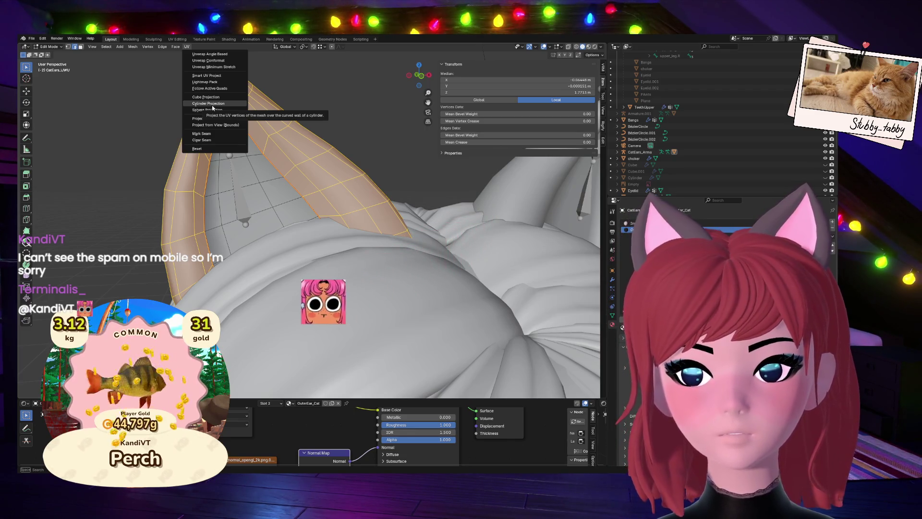
{"action": "left_click", "coordinate": [218, 103]}
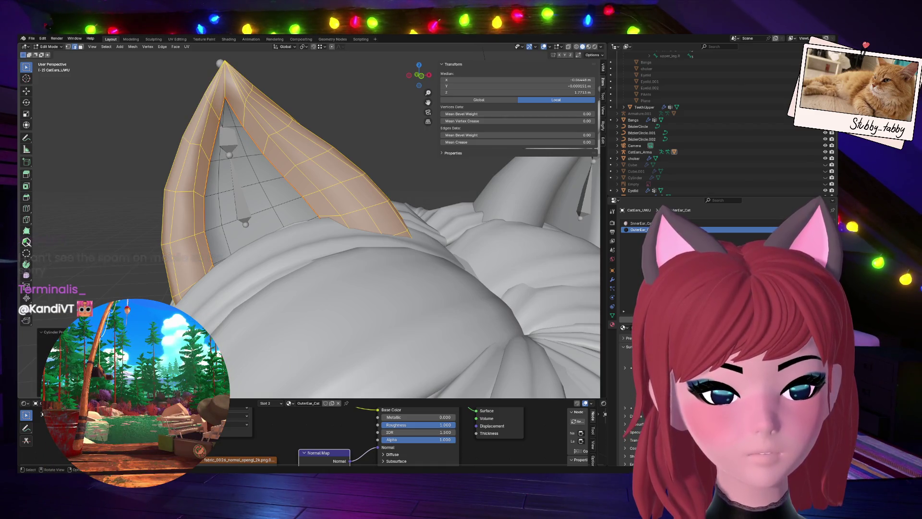
{"action": "left_click", "coordinate": [177, 40]}
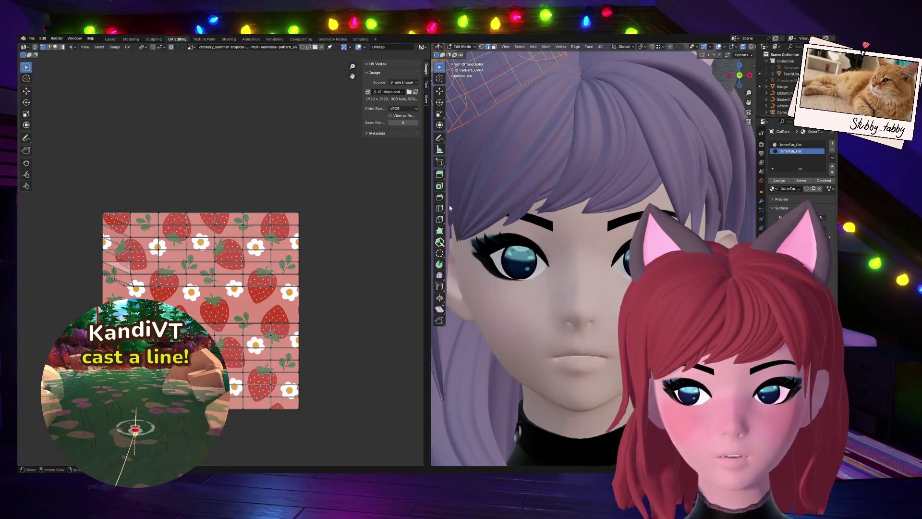
Reapply Cylinder Projection, unwrap all UVs along the seams, and return to Object Mode.
{"action": "scroll", "coordinate": [470, 114], "scroll_direction": "down", "scroll_amount": 5}
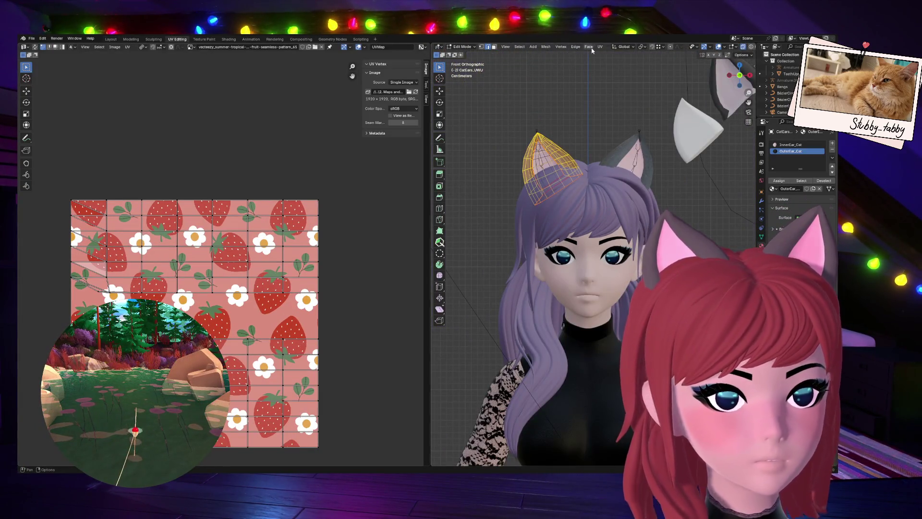
{"action": "left_click", "coordinate": [600, 47]}
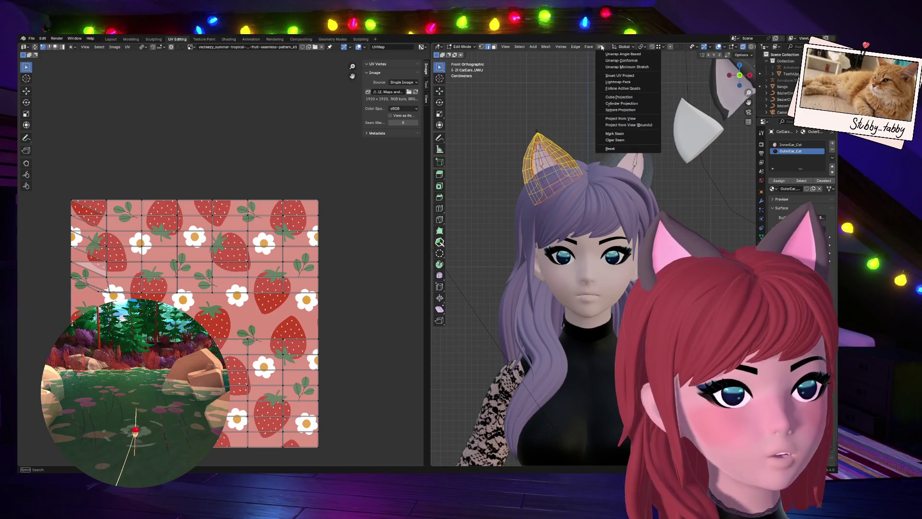
{"action": "left_click", "coordinate": [625, 104]}
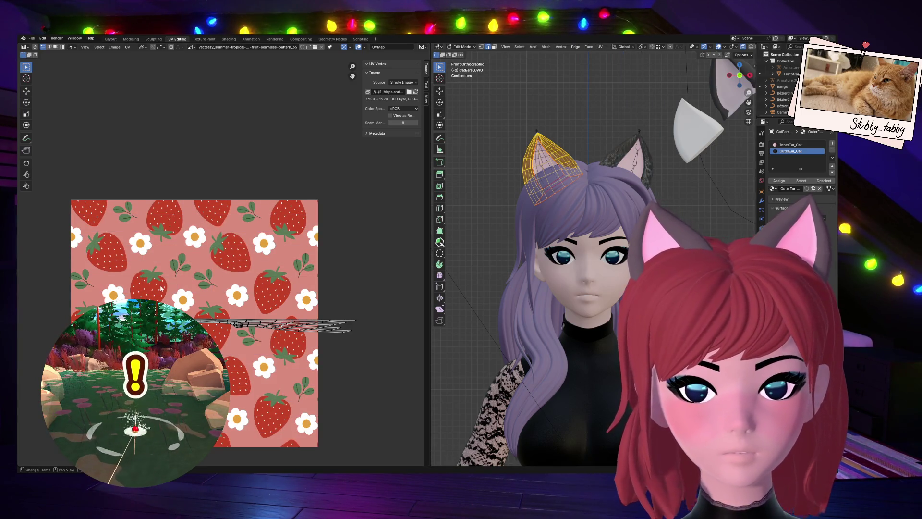
{"action": "key", "text": "a"}
{"action": "key", "text": "u"}
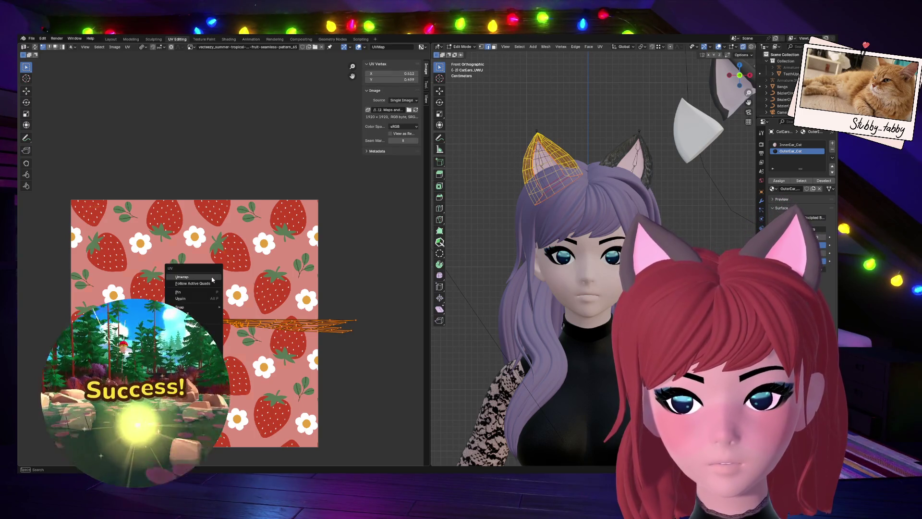
{"action": "left_click", "coordinate": [202, 286]}
{"action": "scroll", "coordinate": [253, 332], "scroll_direction": "down", "scroll_amount": 2}
{"action": "scroll", "coordinate": [255, 350], "scroll_direction": "up", "scroll_amount": 2}
{"action": "scroll", "coordinate": [664, 62], "scroll_direction": "up", "scroll_amount": 3}
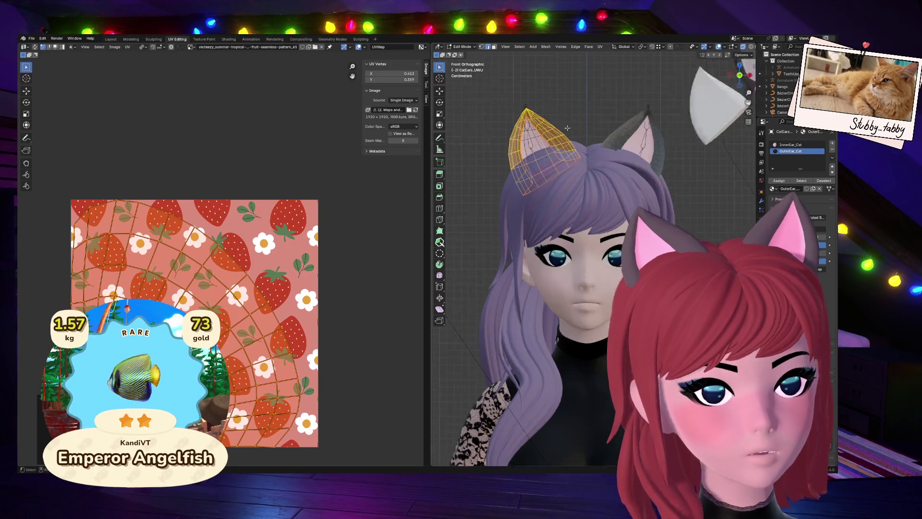
{"action": "key", "text": "Tab"}
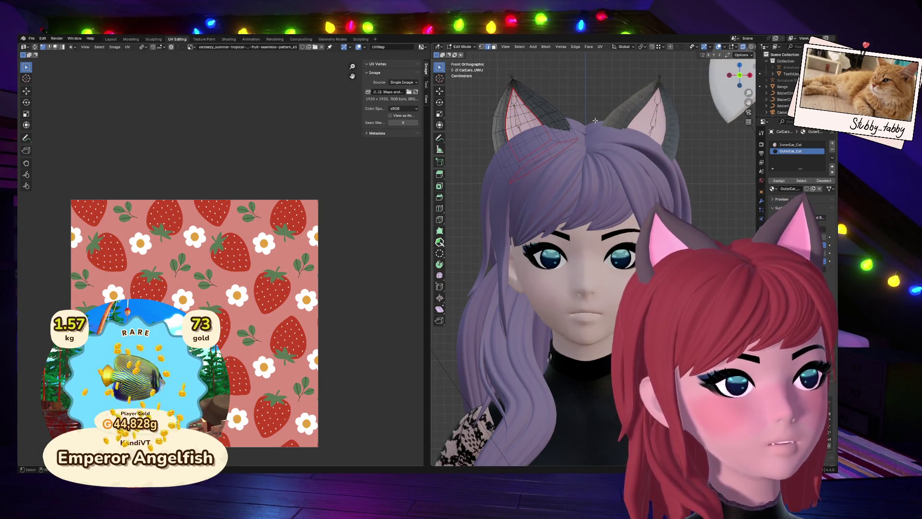
{"action": "scroll", "coordinate": [585, 134], "scroll_direction": "up", "scroll_amount": 2}
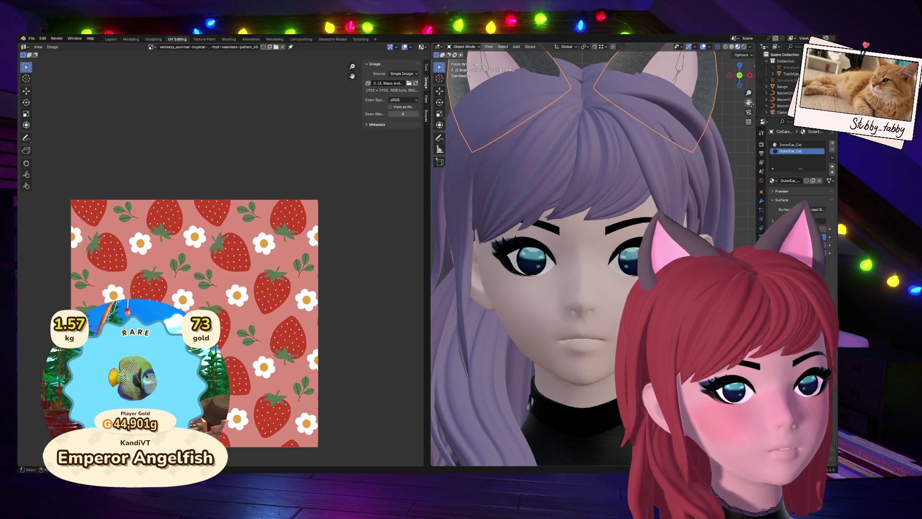
Pan, zoom and orbit to a close perspective view of the cat ear.
{"action": "left_click_drag", "start_coordinate": [750, 103], "coordinate": [749, 283]}
{"action": "scroll", "coordinate": [592, 196], "scroll_direction": "up", "scroll_amount": 2}
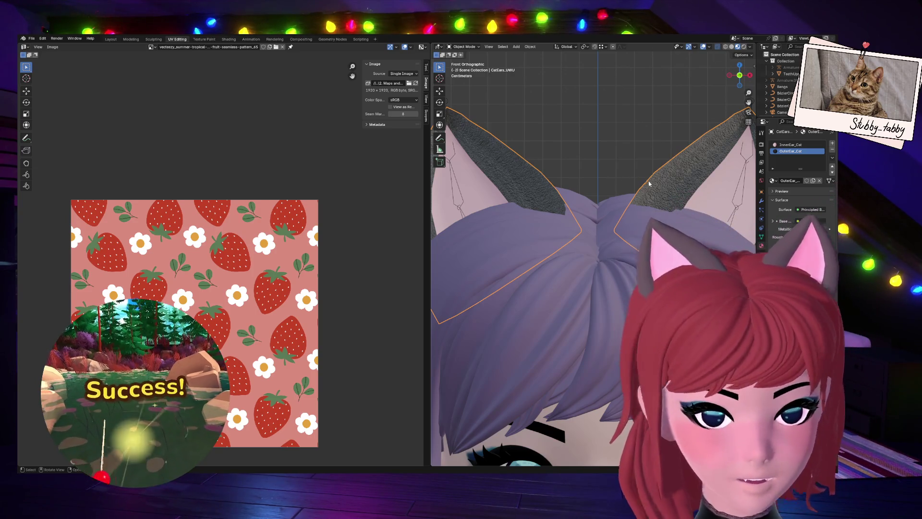
{"action": "left_click_drag", "start_coordinate": [750, 102], "coordinate": [844, 199]}
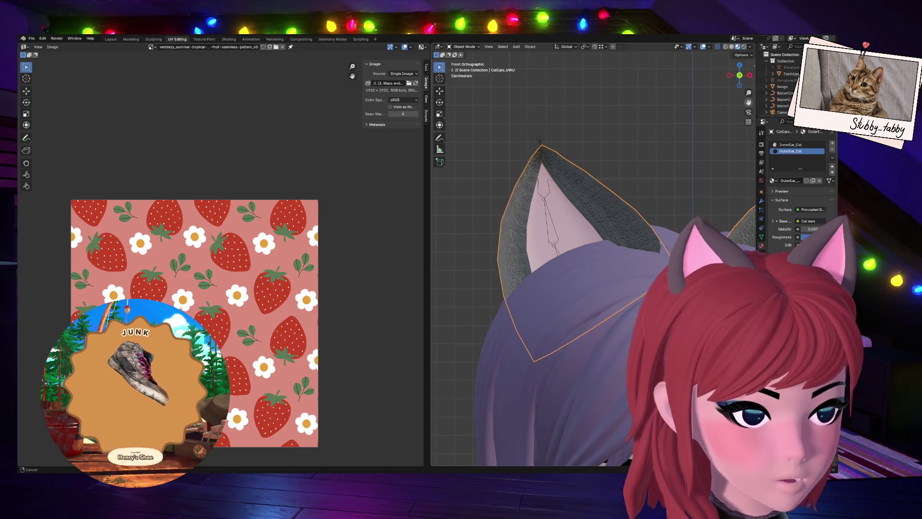
{"action": "left_click_drag", "start_coordinate": [748, 102], "coordinate": [745, 112]}
{"action": "scroll", "coordinate": [578, 261], "scroll_direction": "up", "scroll_amount": 2}
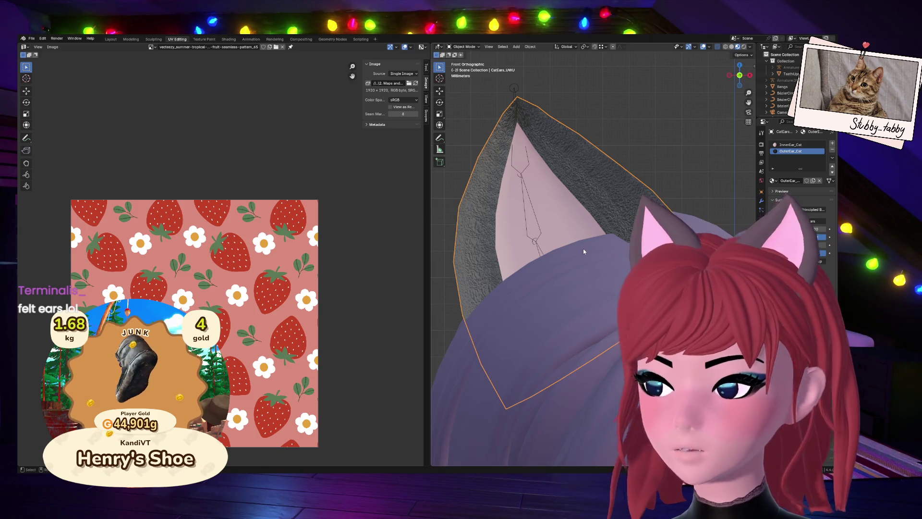
{"action": "scroll", "coordinate": [583, 249], "scroll_direction": "down", "scroll_amount": 1}
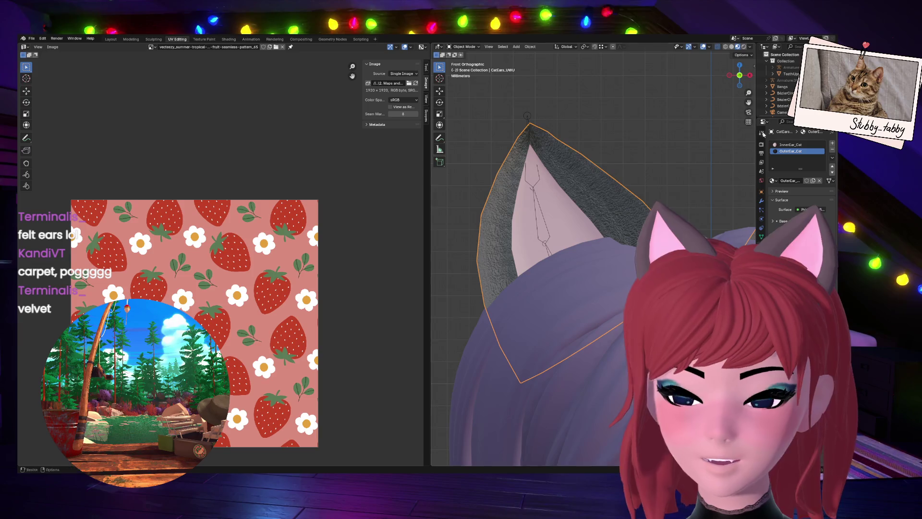
{"action": "left_click_drag", "start_coordinate": [731, 86], "coordinate": [737, 99]}
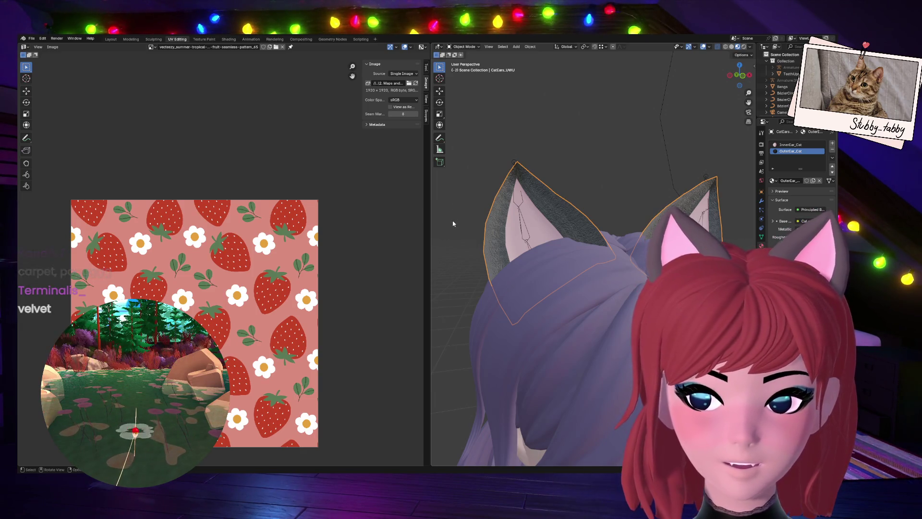
{"action": "scroll", "coordinate": [463, 224], "scroll_direction": "up", "scroll_amount": 2}
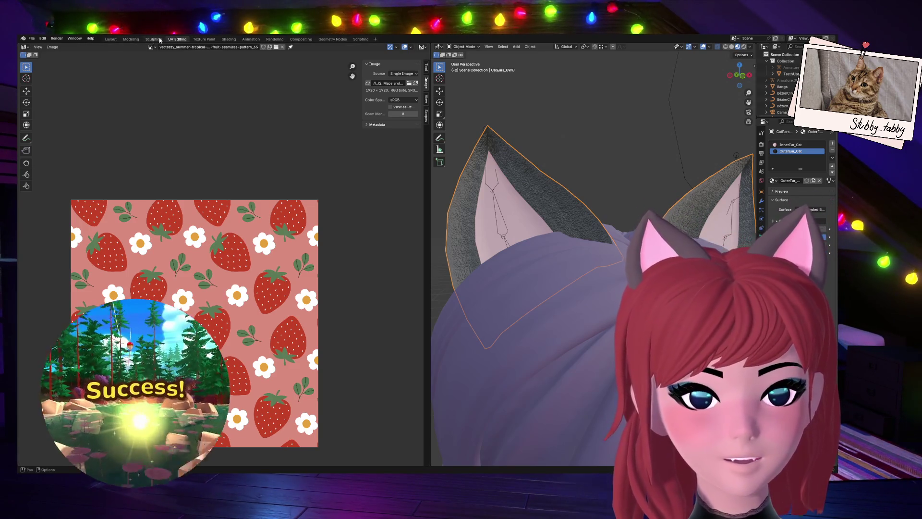
Visit the Sculpting workspace, then go back to Layout with the material nodes below.
{"action": "left_click", "coordinate": [160, 41]}
{"action": "scroll", "coordinate": [335, 254], "scroll_direction": "up", "scroll_amount": 8}
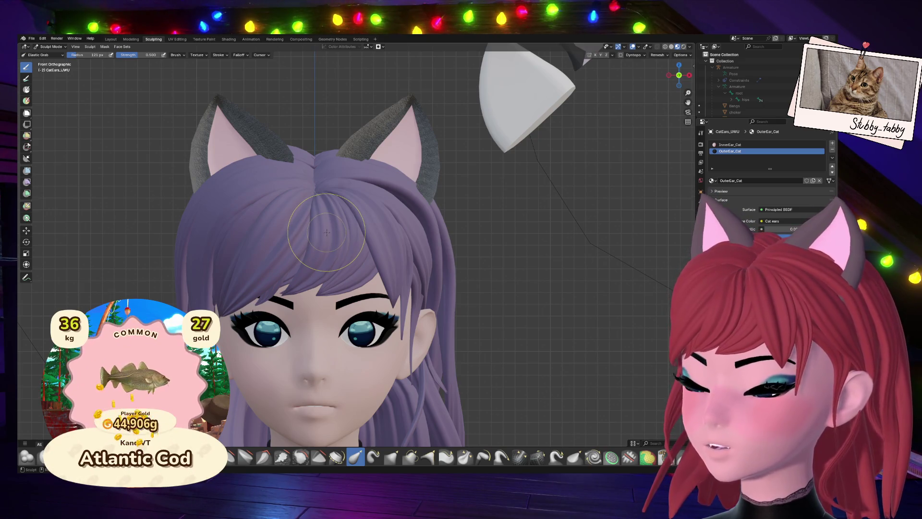
{"action": "scroll", "coordinate": [327, 232], "scroll_direction": "up", "scroll_amount": 2}
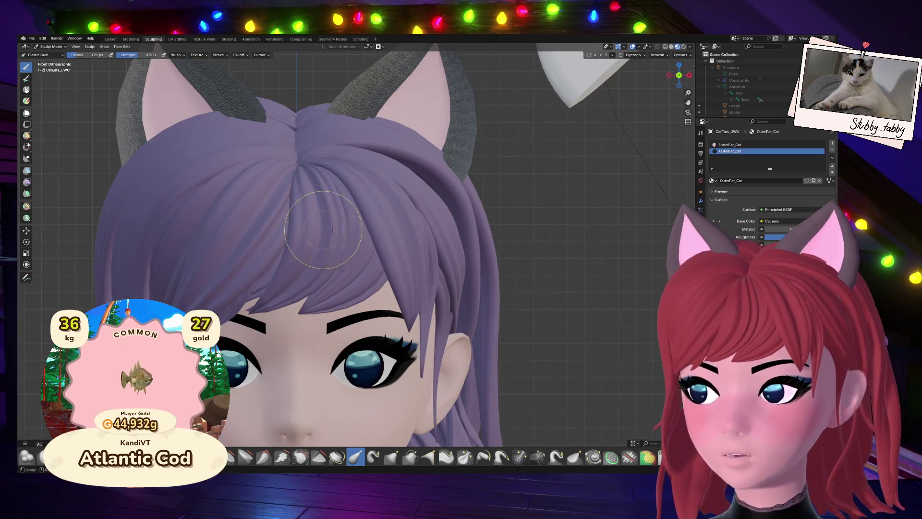
{"action": "scroll", "coordinate": [688, 102], "scroll_direction": "up", "scroll_amount": 2}
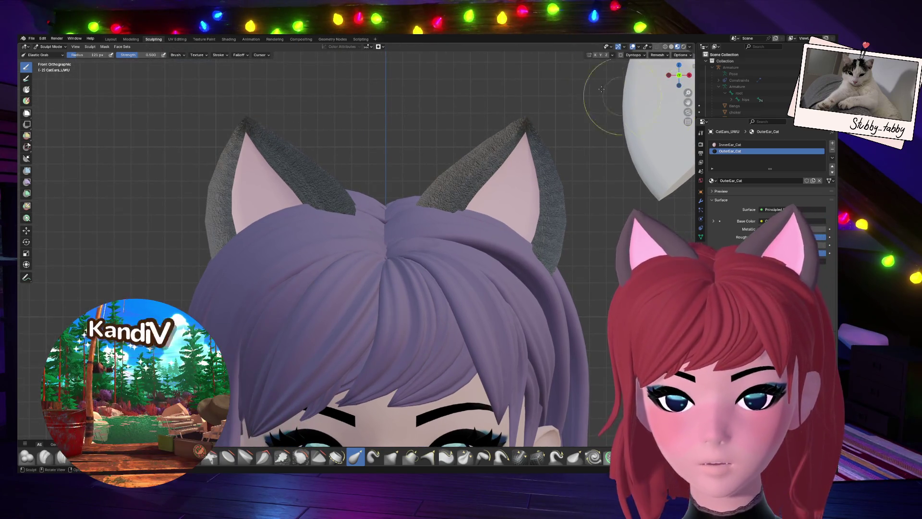
{"action": "left_click", "coordinate": [113, 39]}
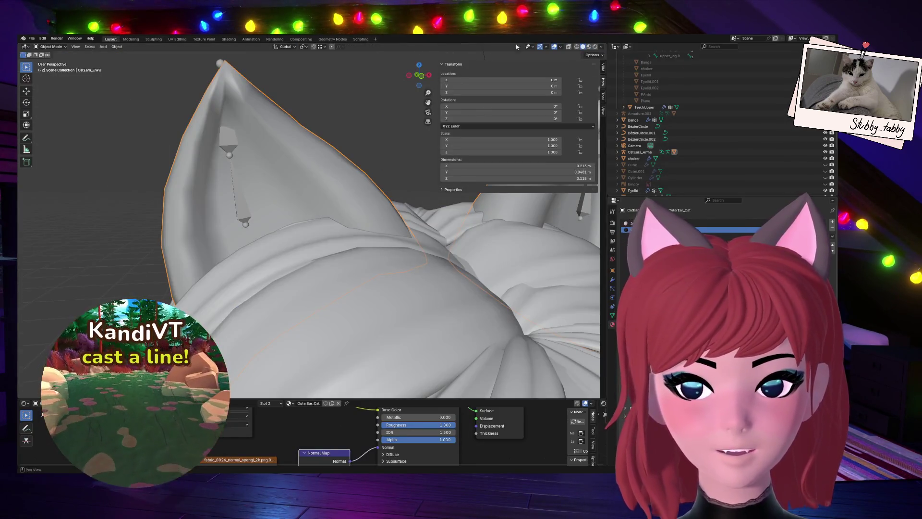
Show the ears in Material Preview and enlarge the node editor.
{"action": "left_click", "coordinate": [589, 47]}
{"action": "scroll", "coordinate": [336, 216], "scroll_direction": "down", "scroll_amount": 2}
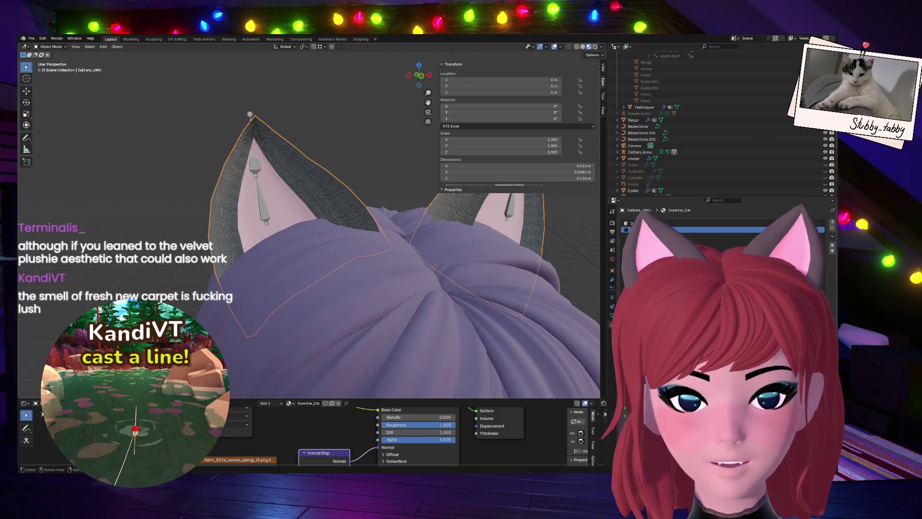
{"action": "scroll", "coordinate": [215, 335], "scroll_direction": "up", "scroll_amount": 1}
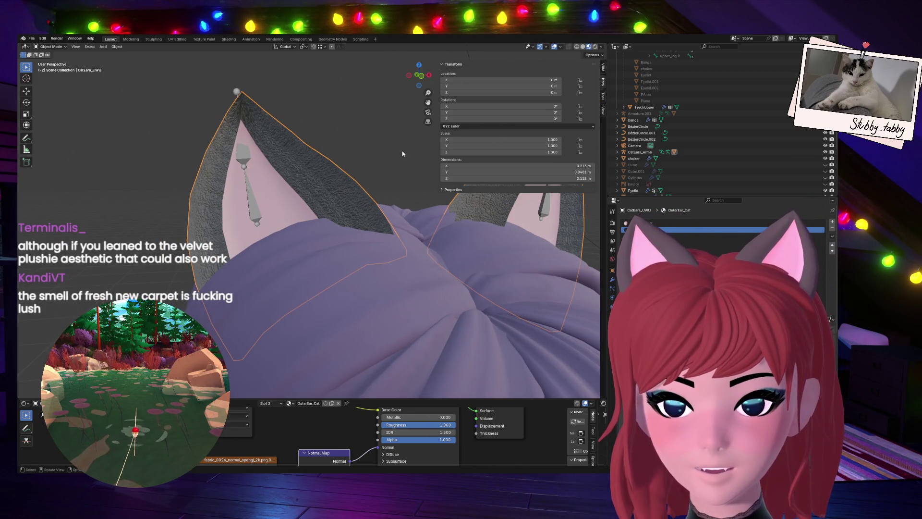
{"action": "left_click_drag", "start_coordinate": [416, 73], "coordinate": [425, 72]}
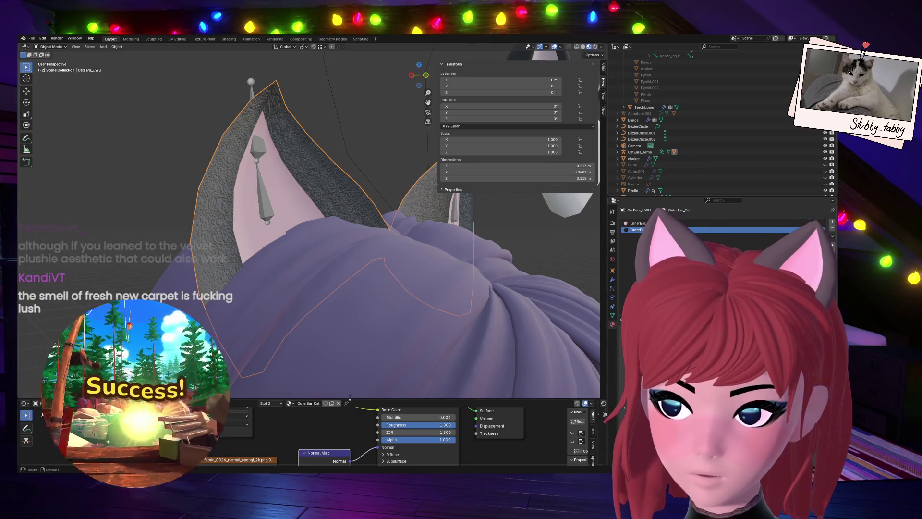
{"action": "left_click_drag", "start_coordinate": [349, 399], "coordinate": [345, 278]}
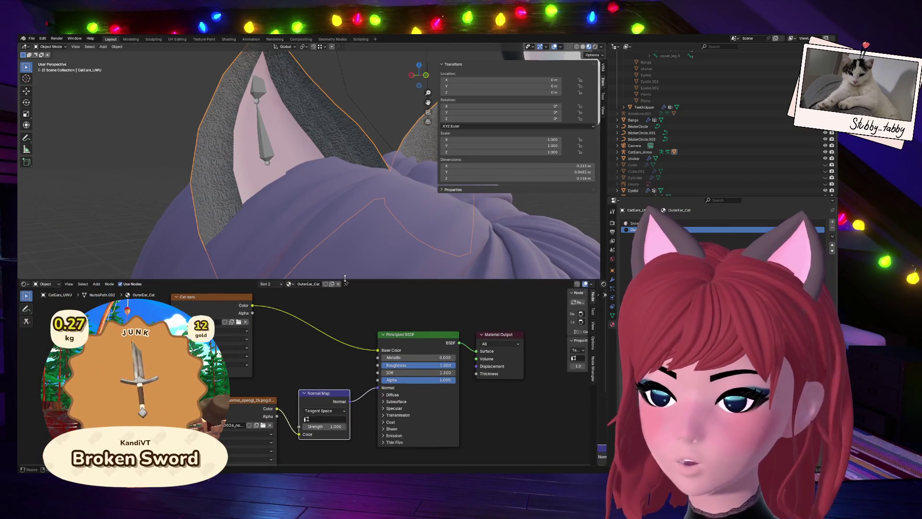
Try lower Normal Map strengths like 0.5, reset to 1.000, then select the Bangs object.
{"action": "middle_click_drag", "start_coordinate": [312, 374], "coordinate": [335, 307]}
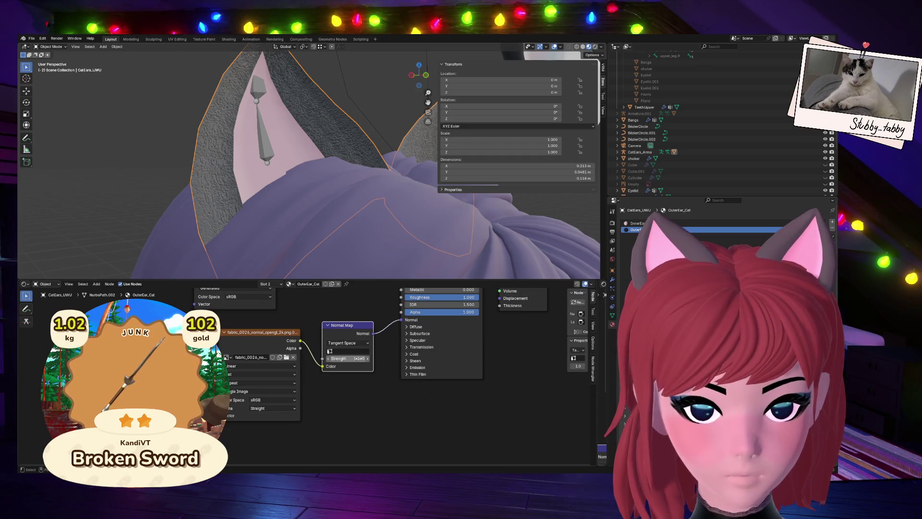
{"action": "left_click", "coordinate": [329, 358]}
{"action": "left_click", "coordinate": [329, 359]}
{"action": "left_click", "coordinate": [329, 358]}
{"action": "left_click", "coordinate": [328, 358]}
{"action": "left_click", "coordinate": [329, 358]}
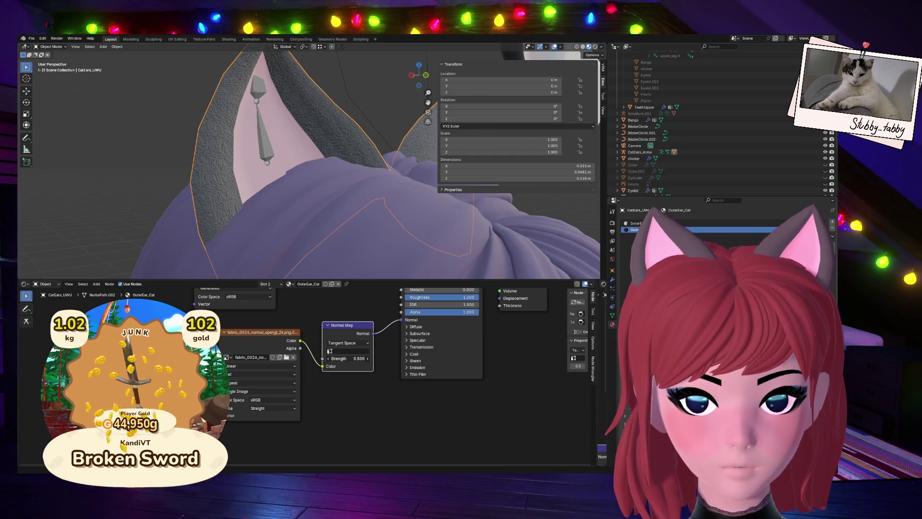
{"action": "left_click", "coordinate": [329, 358]}
{"action": "left_click", "coordinate": [328, 358]}
{"action": "key", "text": "BackSpace"}
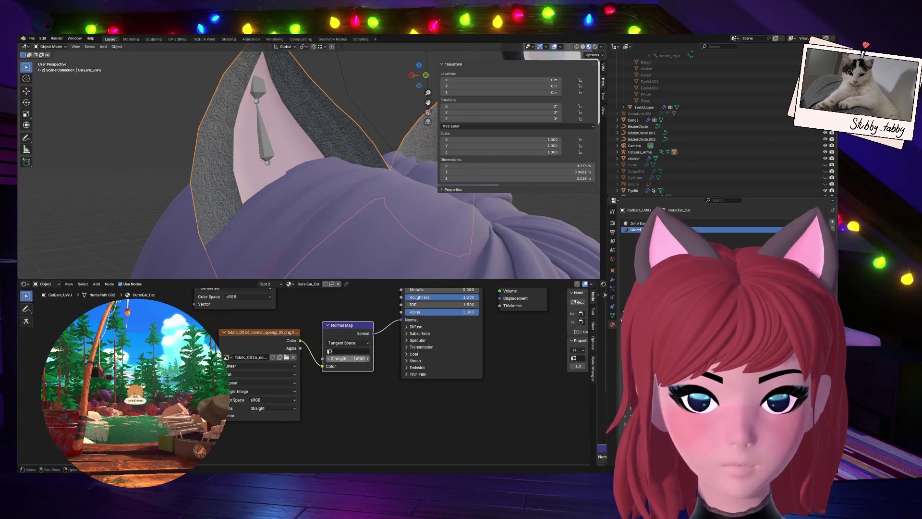
{"action": "left_click", "coordinate": [388, 252]}
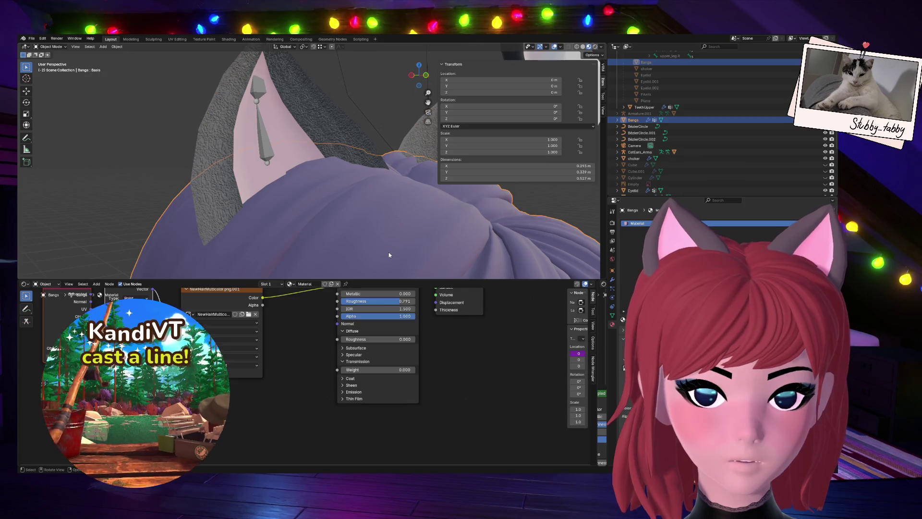
Reselect CatEars_UWU and insert a Mapping node into the OuterEar_Cat normal-map link.
{"action": "middle_click_drag", "start_coordinate": [307, 387], "coordinate": [363, 432]}
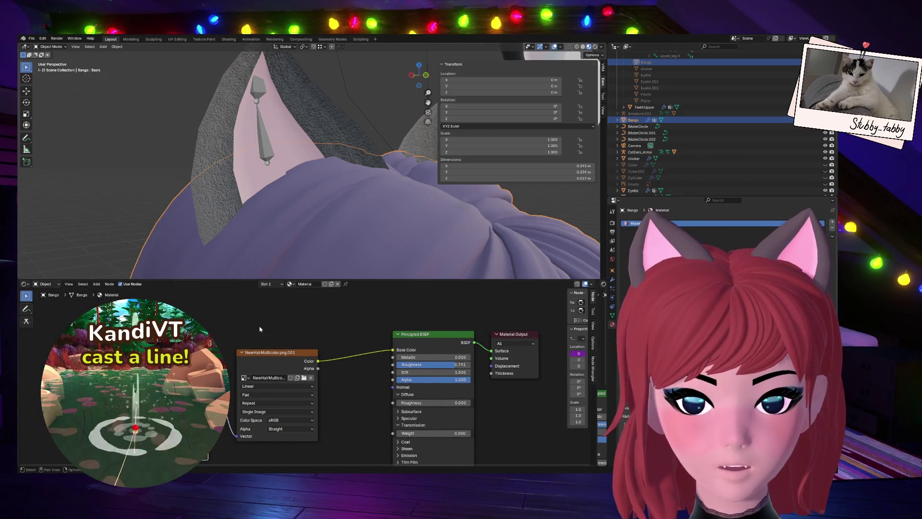
{"action": "left_click", "coordinate": [220, 88]}
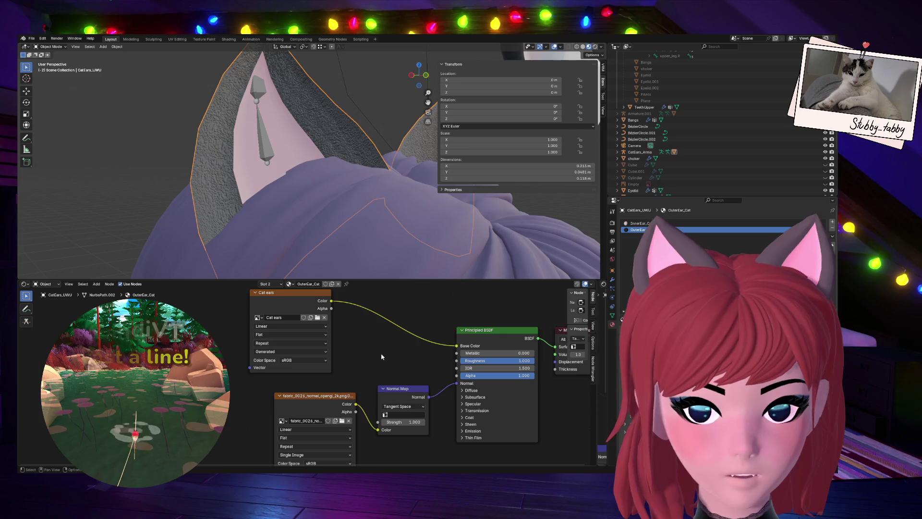
{"action": "key", "text": "shift+a"}
{"action": "type", "text": "mapp"}
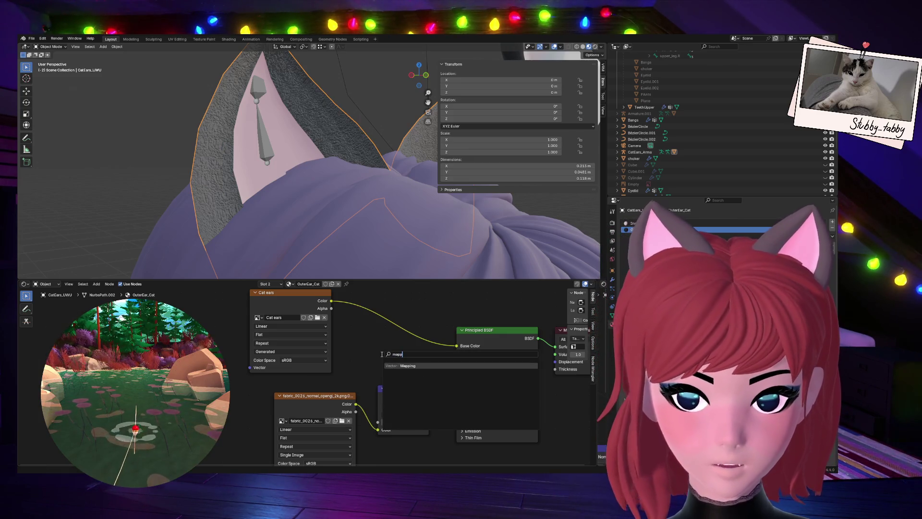
{"action": "key", "text": "Return"}
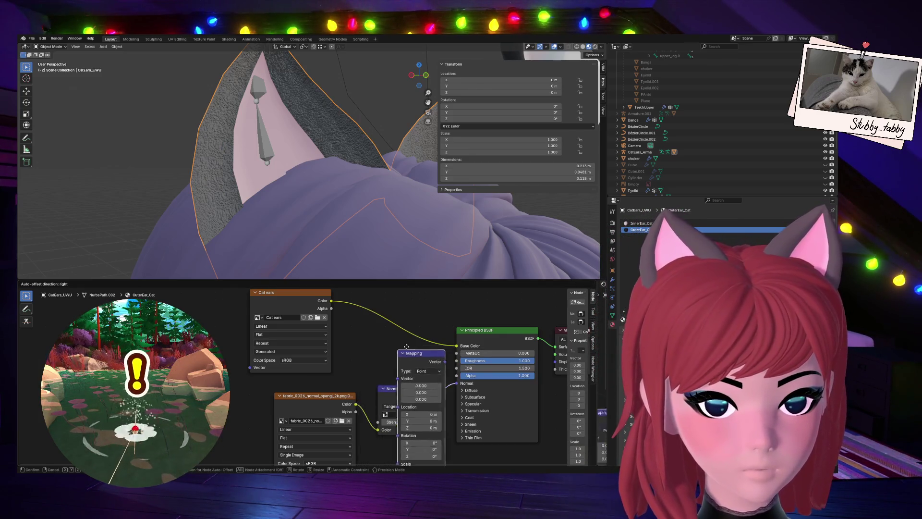
{"action": "left_click", "coordinate": [416, 350]}
{"action": "middle_click_drag", "start_coordinate": [416, 351], "coordinate": [355, 326]}
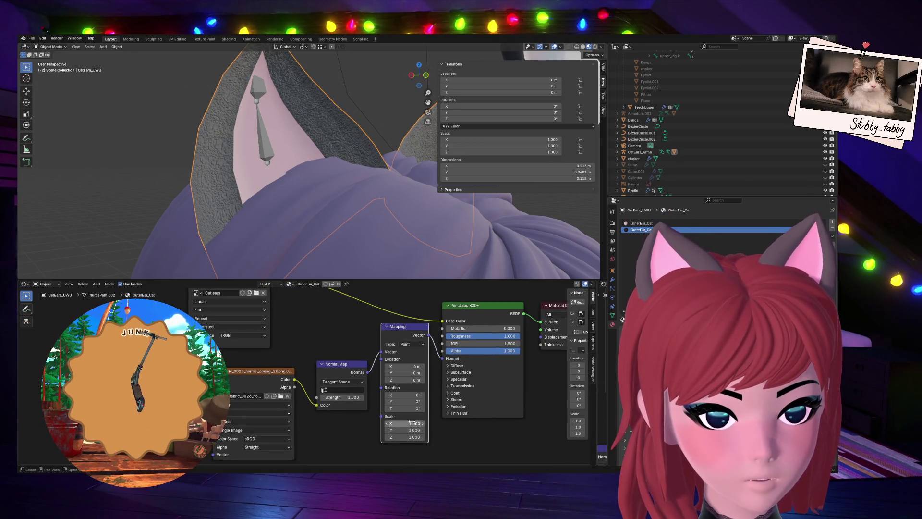
Try the Mapping scale, rotation and location, then reset scale to 1.000, X rotation to 0° and X location.
{"action": "mouse_move", "coordinate": [403, 424]}
{"action": "left_mouse_down"}
{"action": "mouse_move", "coordinate": [389, 437]}
{"action": "mouse_move", "coordinate": [404, 437]}
{"action": "left_mouse_up"}
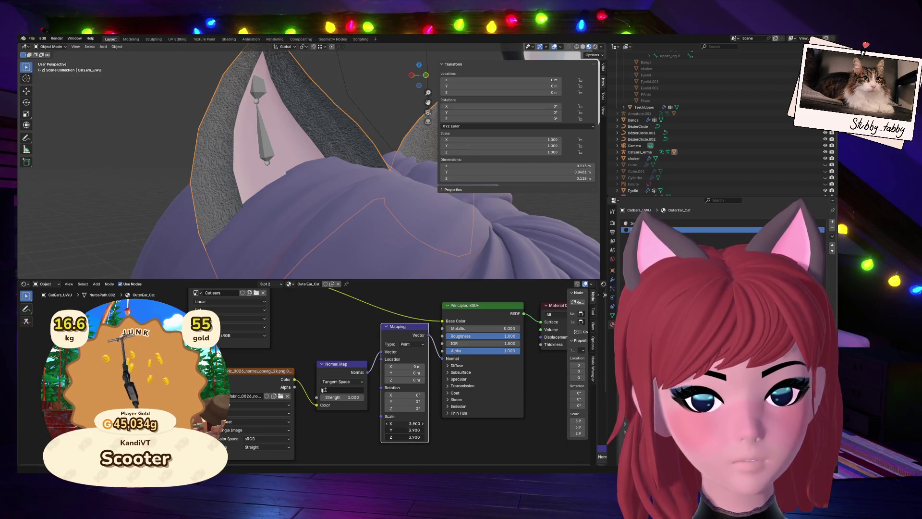
{"action": "key", "text": "BackSpace"}
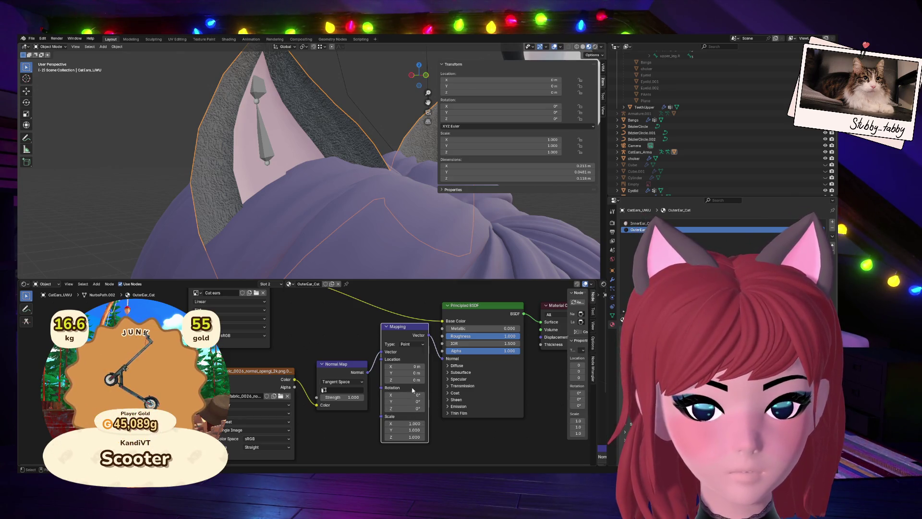
{"action": "key", "text": "BackSpace"}
{"action": "left_click_drag", "start_coordinate": [403, 366], "coordinate": [412, 373]}
{"action": "key", "text": "BackSpace"}
{"action": "key", "text": "BackSpace"}
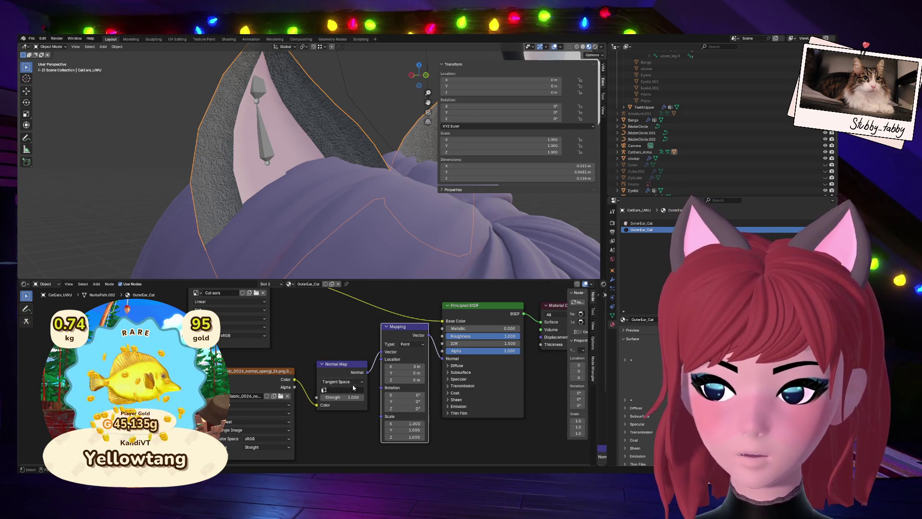
Move the Mapping node in front of the Normal Map and reset its X and Y location to 0 m.
{"action": "mouse_move", "coordinate": [404, 331]}
{"action": "left_mouse_down"}
{"action": "mouse_move", "coordinate": [387, 384]}
{"action": "mouse_move", "coordinate": [442, 358]}
{"action": "mouse_move", "coordinate": [325, 358]}
{"action": "mouse_move", "coordinate": [339, 360]}
{"action": "left_mouse_up"}
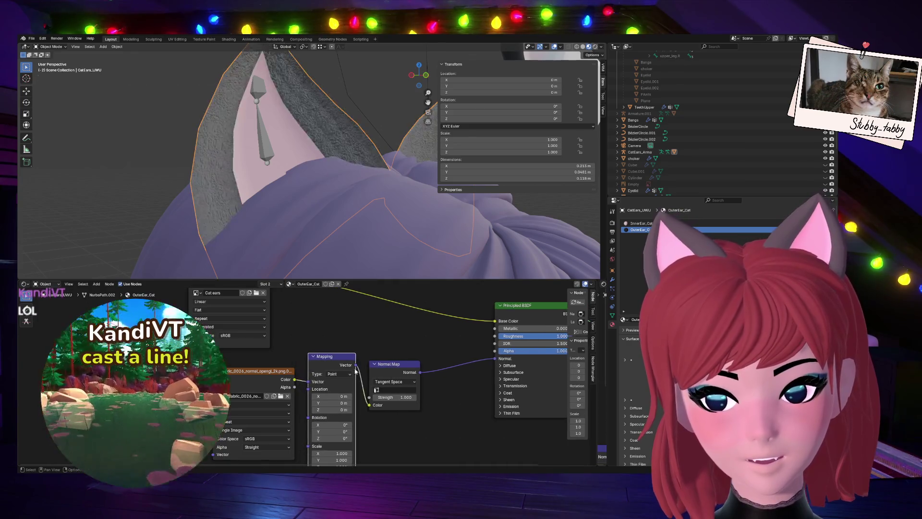
{"action": "mouse_move", "coordinate": [342, 407]}
{"action": "left_mouse_down"}
{"action": "mouse_move", "coordinate": [352, 407]}
{"action": "mouse_move", "coordinate": [317, 395]}
{"action": "mouse_move", "coordinate": [343, 402]}
{"action": "left_mouse_up"}
{"action": "key", "text": "BackSpace"}
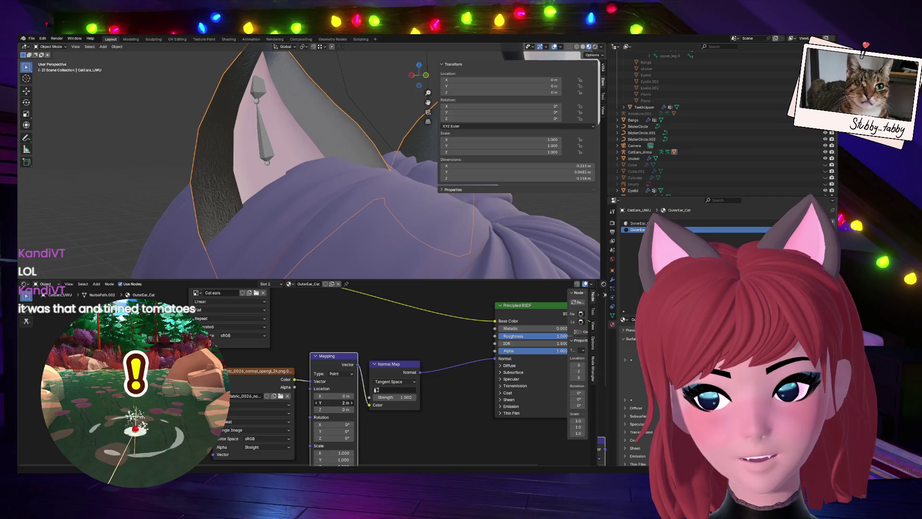
{"action": "key", "text": "BackSpace"}
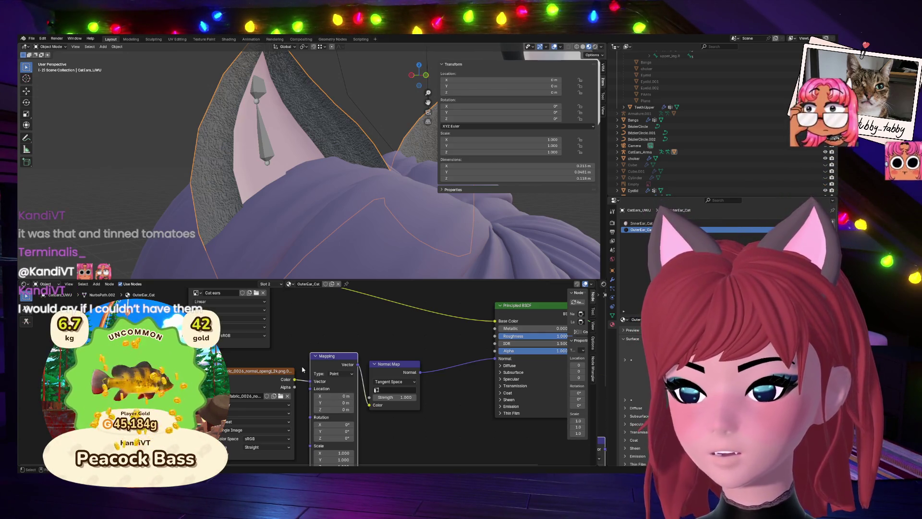
Offset the Mapping location to -0.5 m on X, Y and Z, and check the ear from another angle.
{"action": "left_click_drag", "start_coordinate": [331, 425], "coordinate": [332, 431]}
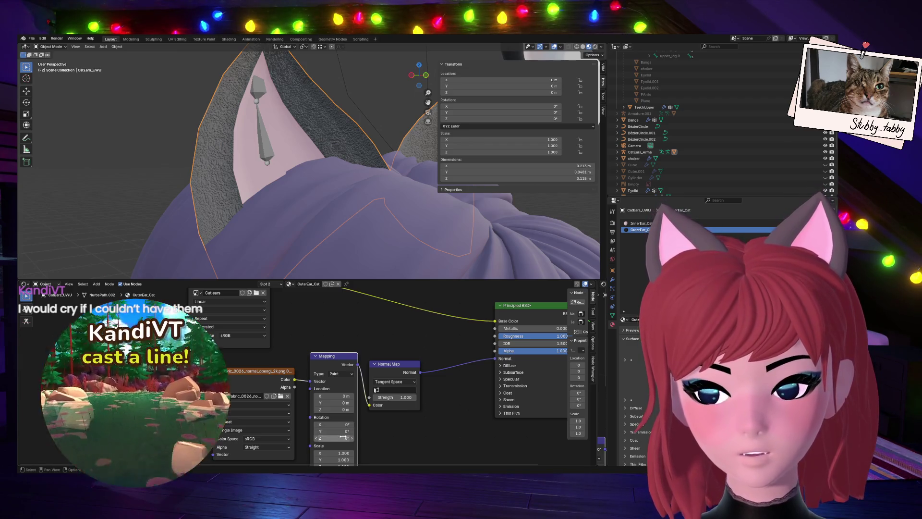
{"action": "mouse_move", "coordinate": [343, 396]}
{"action": "left_mouse_down"}
{"action": "mouse_move", "coordinate": [343, 409]}
{"action": "mouse_move", "coordinate": [330, 410]}
{"action": "mouse_move", "coordinate": [340, 409]}
{"action": "left_mouse_up"}
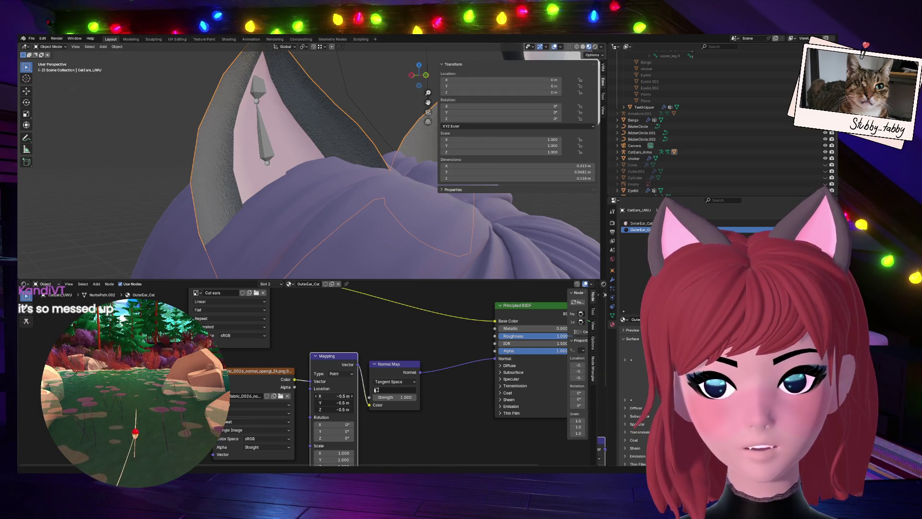
{"action": "left_click_drag", "start_coordinate": [419, 75], "coordinate": [331, 174]}
{"action": "left_click", "coordinate": [332, 175]}
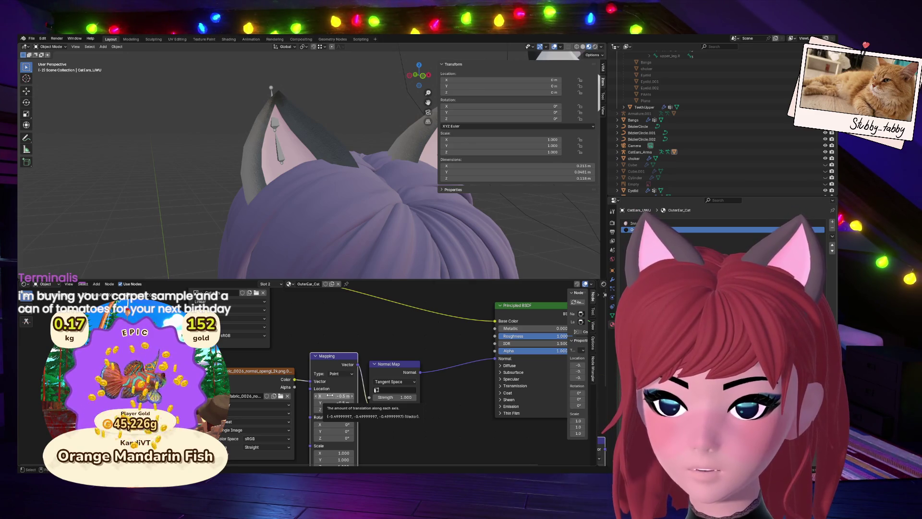
Try Mapping offsets of 0.2, -0.3, 0.5 and 0.3 m on all axes, settling at 0.6 m.
{"action": "key", "text": "ctrl+alt+v"}
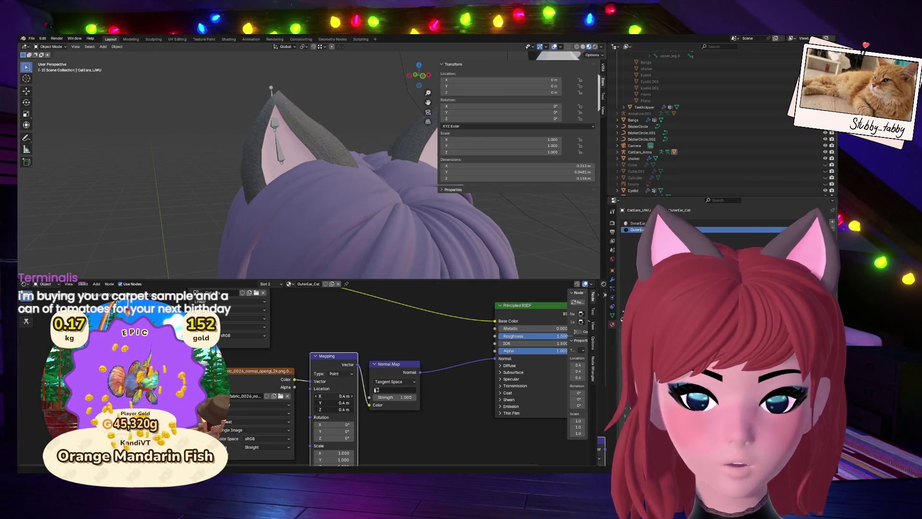
{"action": "key", "text": "ctrl+alt+v"}
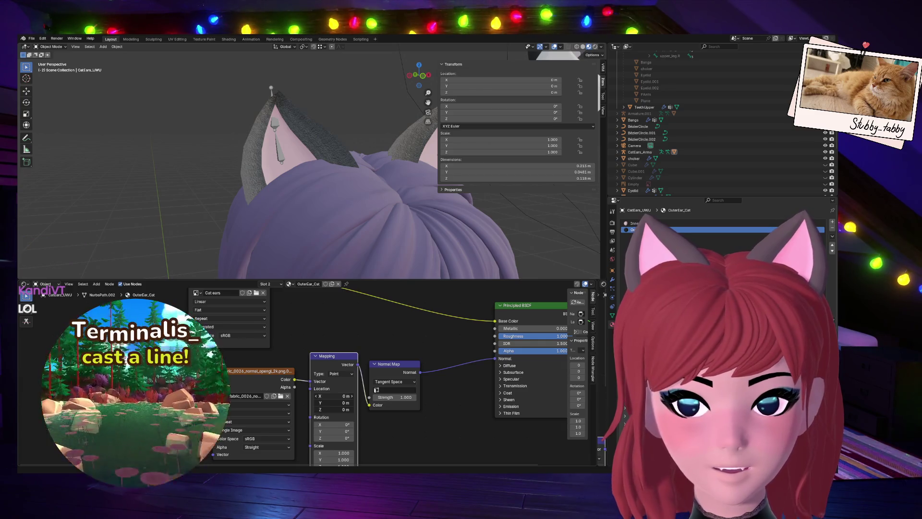
{"action": "key", "text": "ctrl+alt+v"}
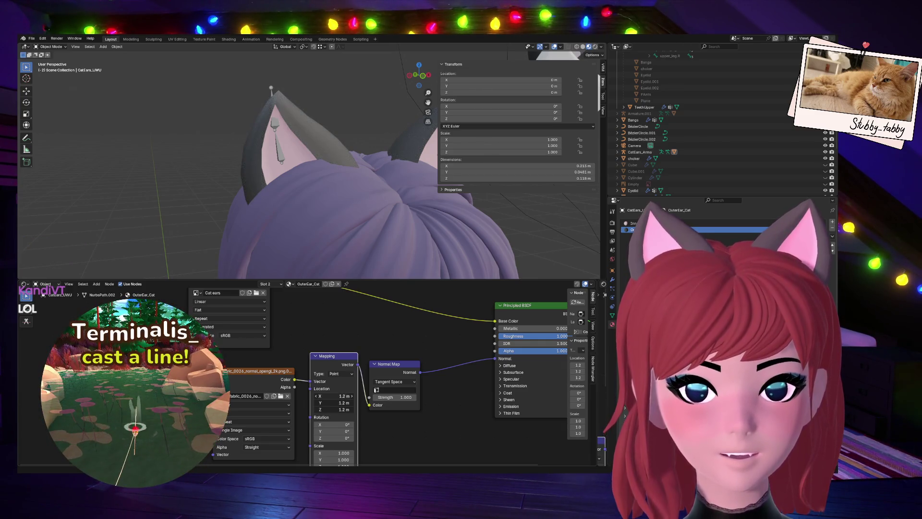
{"action": "key", "text": "ctrl+alt+v"}
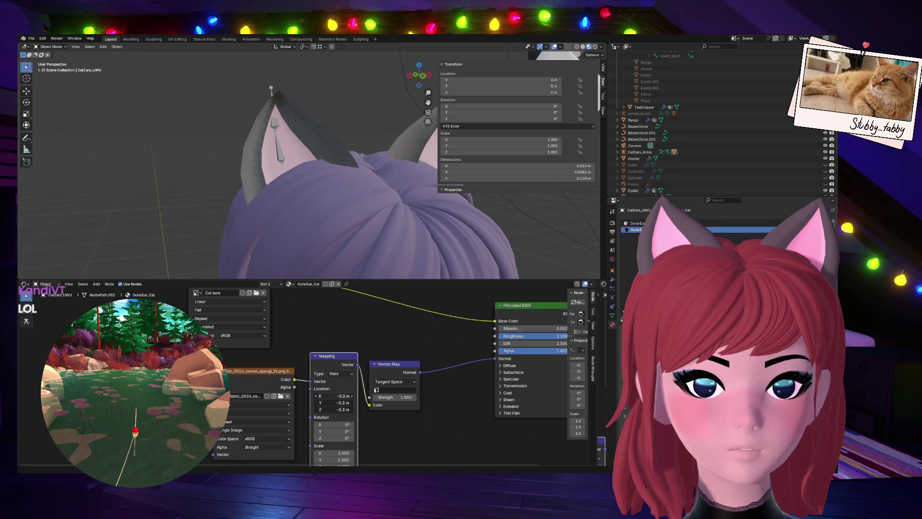
{"action": "key", "text": "ctrl+alt+v"}
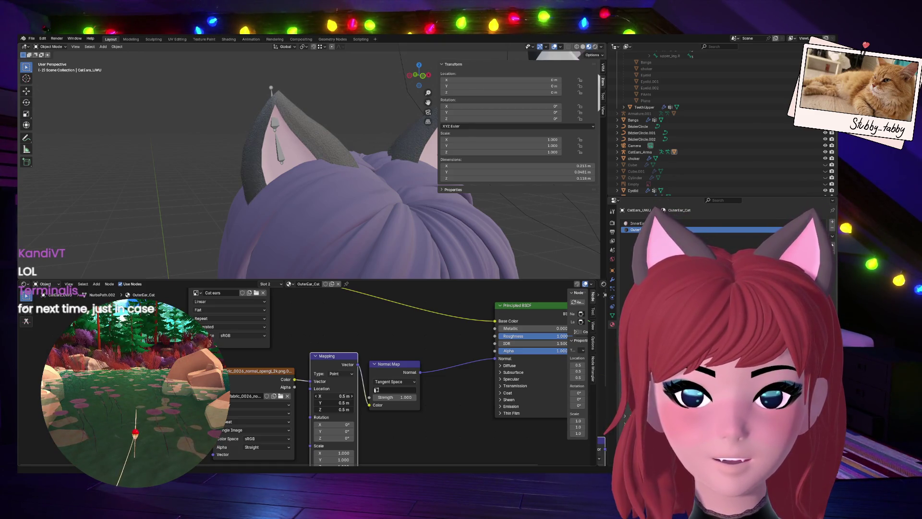
{"action": "key", "text": "ctrl+alt+v"}
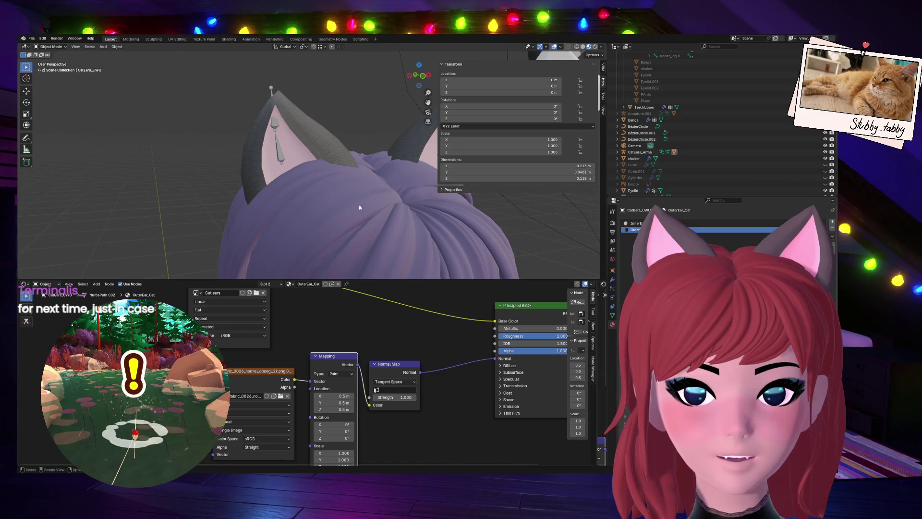
{"action": "scroll", "coordinate": [354, 149], "scroll_direction": "up", "scroll_amount": 6}
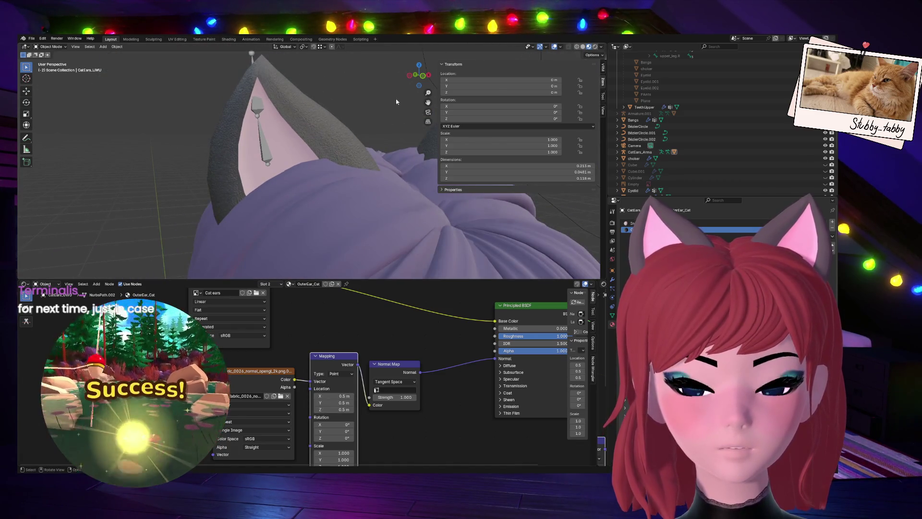
{"action": "mouse_move", "coordinate": [419, 75]}
{"action": "left_mouse_down"}
{"action": "mouse_move", "coordinate": [403, 62]}
{"action": "mouse_move", "coordinate": [421, 75]}
{"action": "left_mouse_up"}
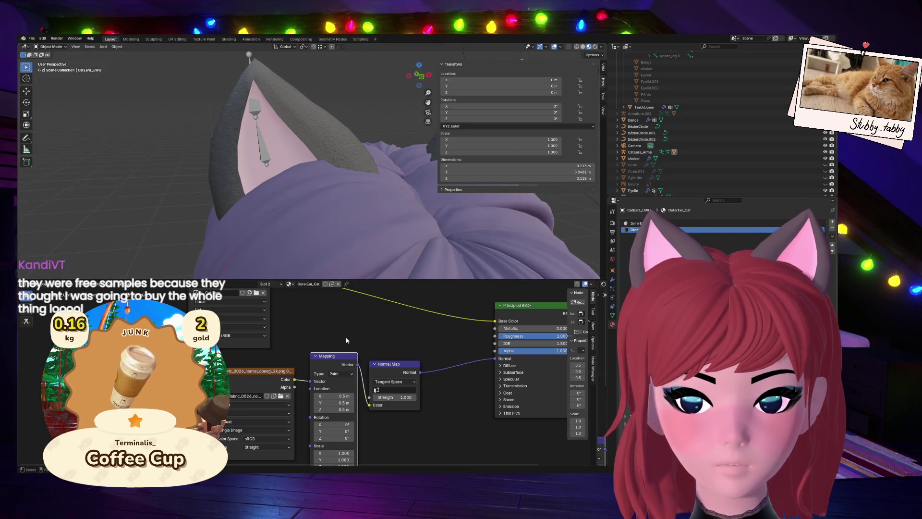
Set the Normal Map strength to 0.5, compare higher values, then settle on 1.100.
{"action": "left_click", "coordinate": [394, 397]}
{"action": "type", "text": "0.5"}
{"action": "key", "text": "Return"}
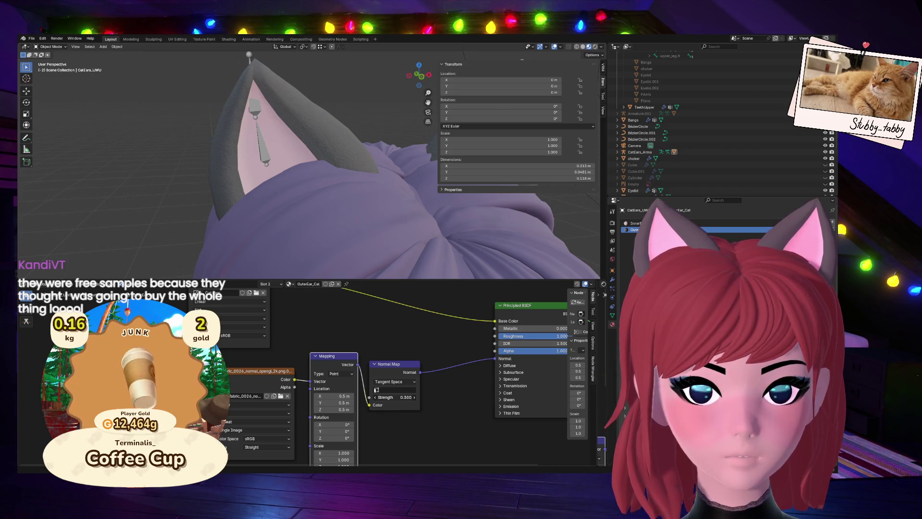
{"action": "mouse_move", "coordinate": [394, 397]}
{"action": "left_mouse_down"}
{"action": "mouse_move", "coordinate": [422, 397]}
{"action": "mouse_move", "coordinate": [392, 397]}
{"action": "left_mouse_up"}
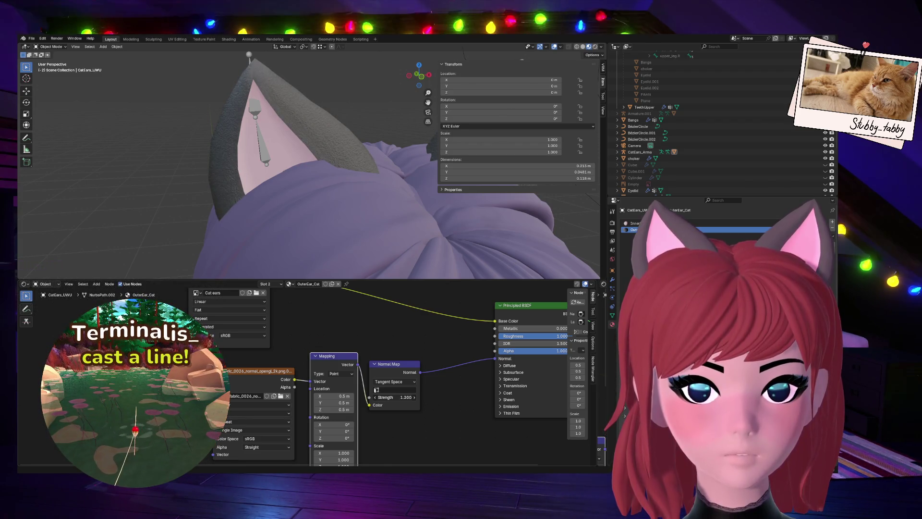
{"action": "left_click_drag", "start_coordinate": [391, 397], "coordinate": [404, 397]}
{"action": "scroll", "coordinate": [332, 248], "scroll_direction": "down", "scroll_amount": 3}
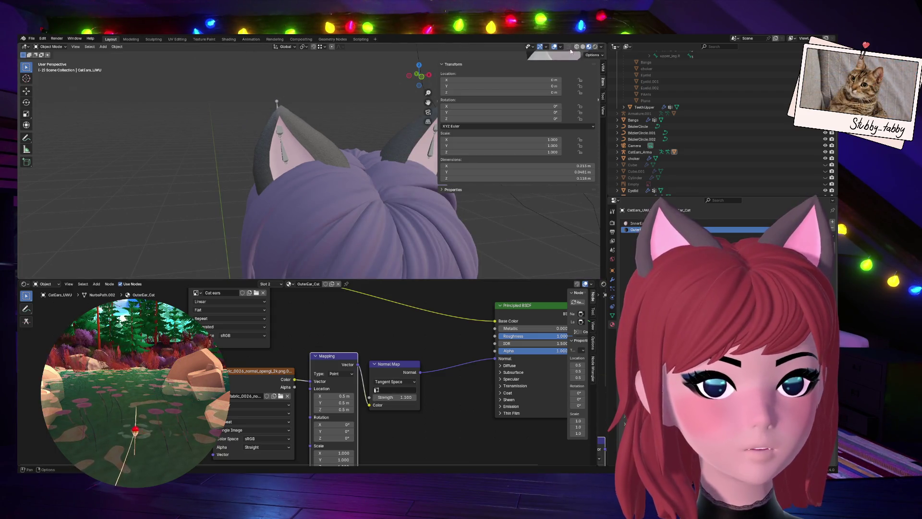
Save the .blend file and switch the 3D viewport to Rendered shading.
{"action": "left_click", "coordinate": [32, 40]}
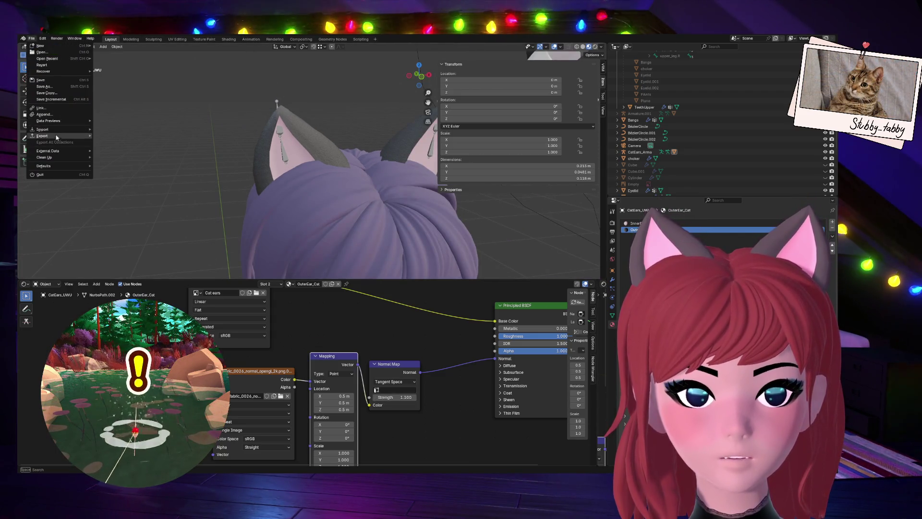
{"action": "left_click", "coordinate": [48, 80]}
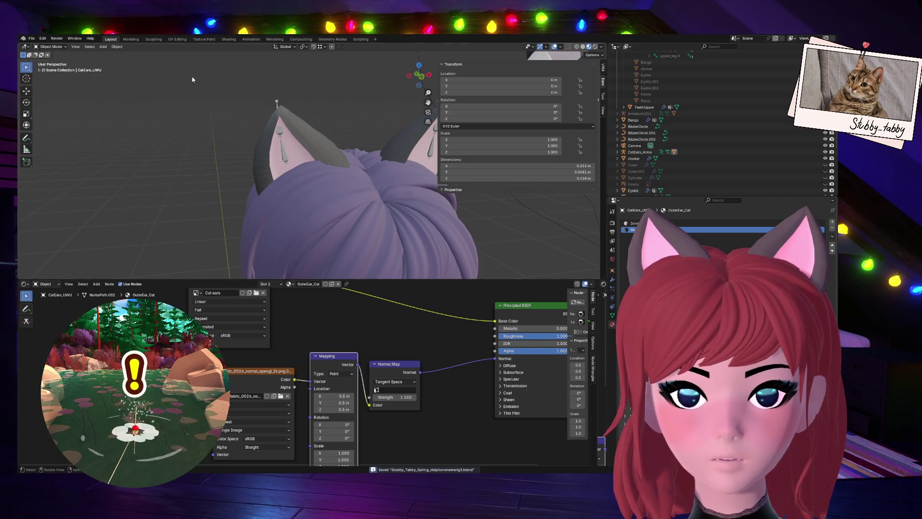
{"action": "left_click", "coordinate": [598, 47]}
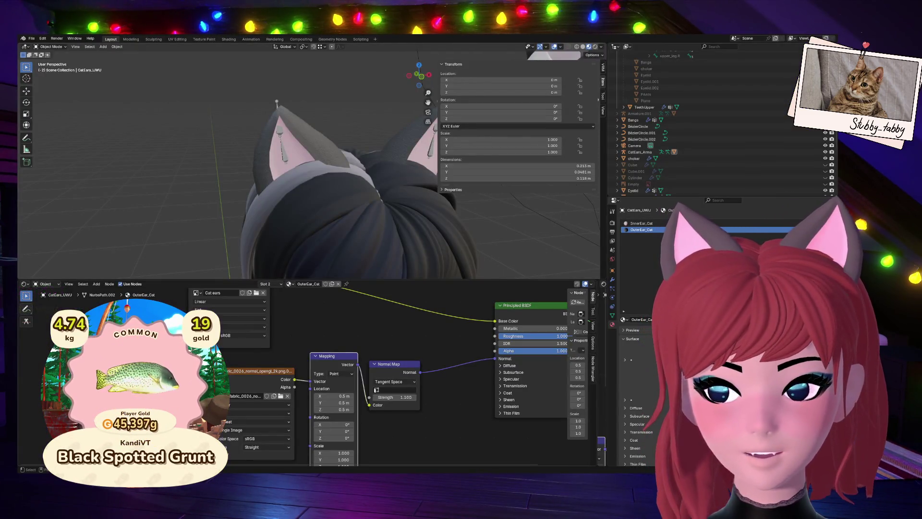
Offset the Mapping location to 1 m and lower the Normal Map strength to 0.800.
{"action": "left_click", "coordinate": [337, 396]}
{"action": "key", "text": "Return"}
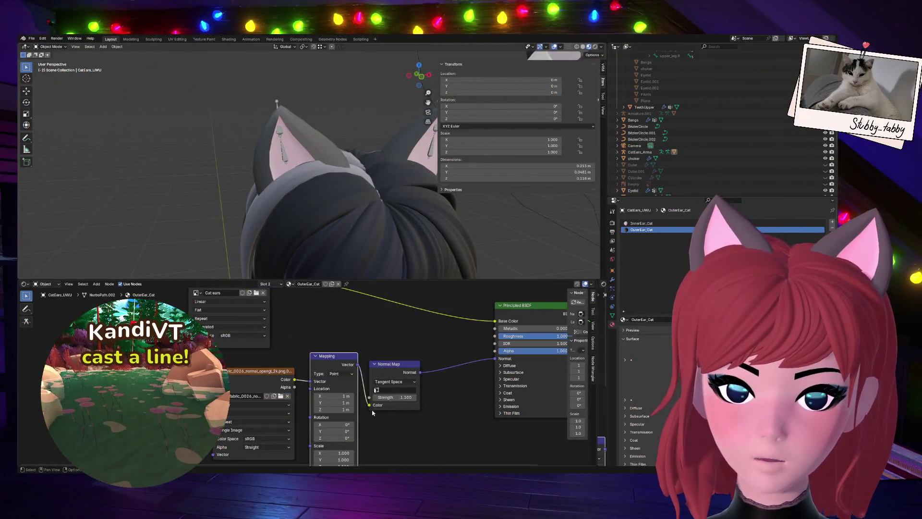
{"action": "left_click_drag", "start_coordinate": [393, 397], "coordinate": [379, 397]}
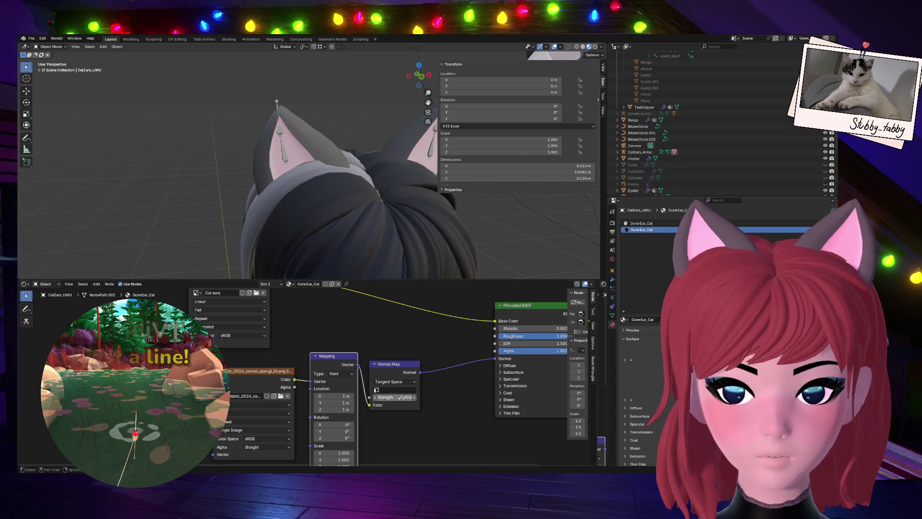
{"action": "scroll", "coordinate": [384, 420], "scroll_direction": "up", "scroll_amount": 3}
{"action": "scroll", "coordinate": [368, 418], "scroll_direction": "up", "scroll_amount": 1}
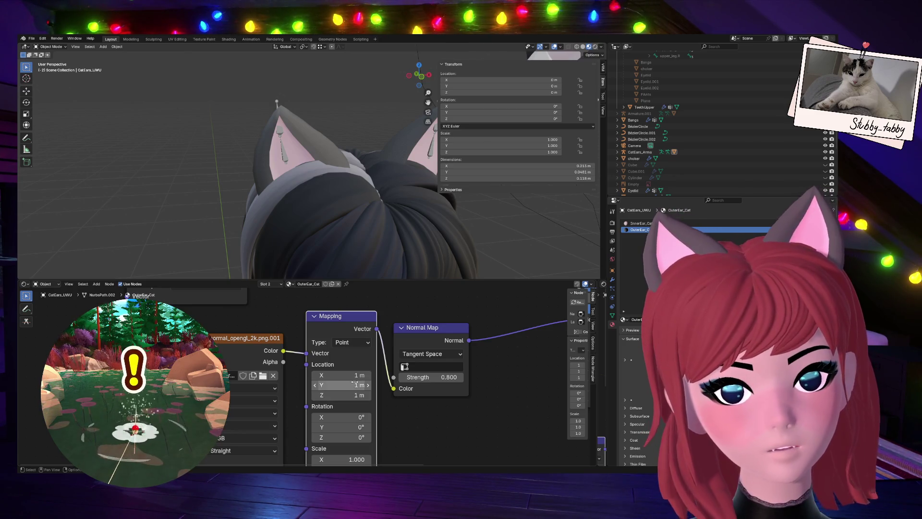
Reset the Mapping location to 0 m on X, Y and Z together.
{"action": "left_click_drag", "start_coordinate": [354, 375], "coordinate": [353, 395]}
{"action": "type", "text": "0"}
{"action": "key", "text": "Return"}
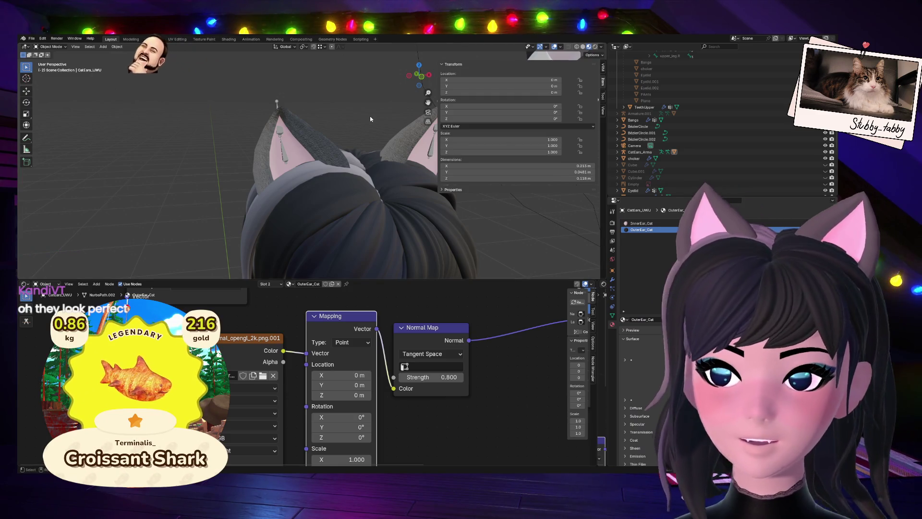
{"action": "scroll", "coordinate": [302, 160], "scroll_direction": "up", "scroll_amount": 4}
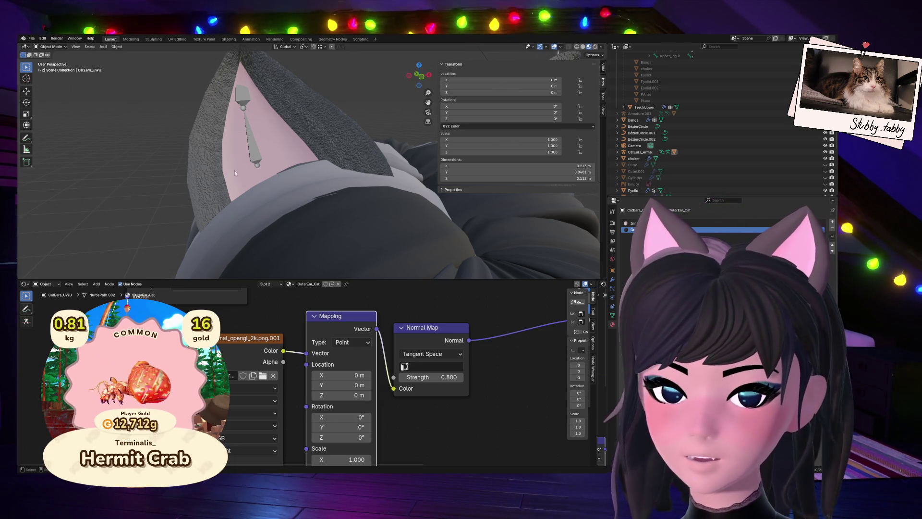
Check the camera view, then select the Bangs and frame the character's head.
{"action": "key", "text": "KP_0"}
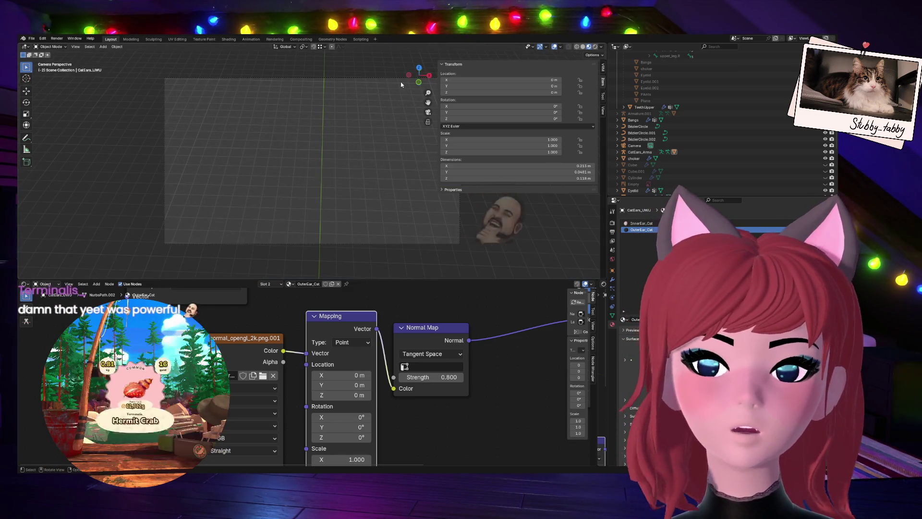
{"action": "left_click_drag", "start_coordinate": [410, 85], "coordinate": [263, 222]}
{"action": "scroll", "coordinate": [261, 218], "scroll_direction": "down", "scroll_amount": 3}
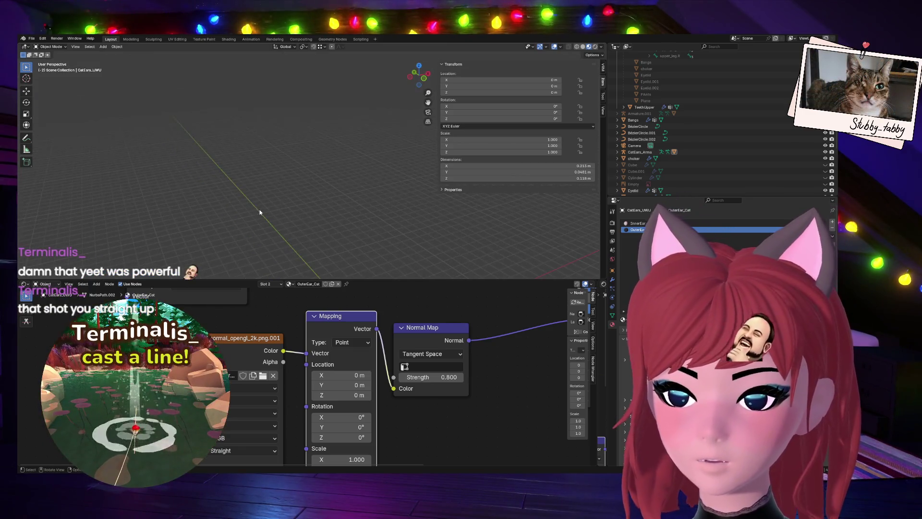
{"action": "scroll", "coordinate": [262, 205], "scroll_direction": "down", "scroll_amount": 3}
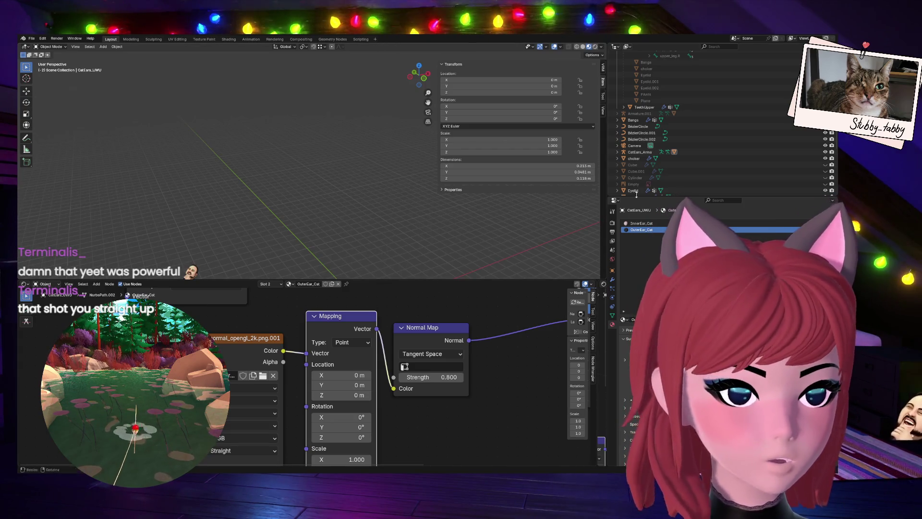
{"action": "left_click", "coordinate": [633, 120]}
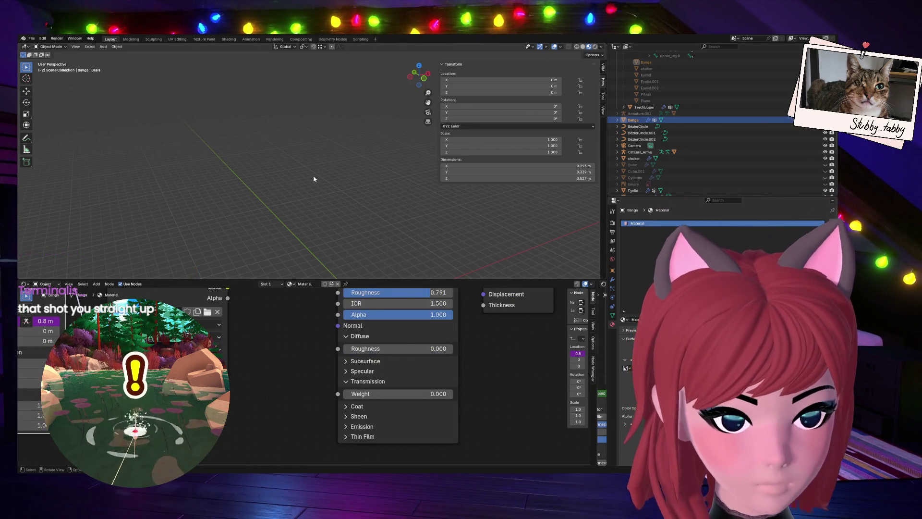
{"action": "key", "text": "KP_Decimal"}
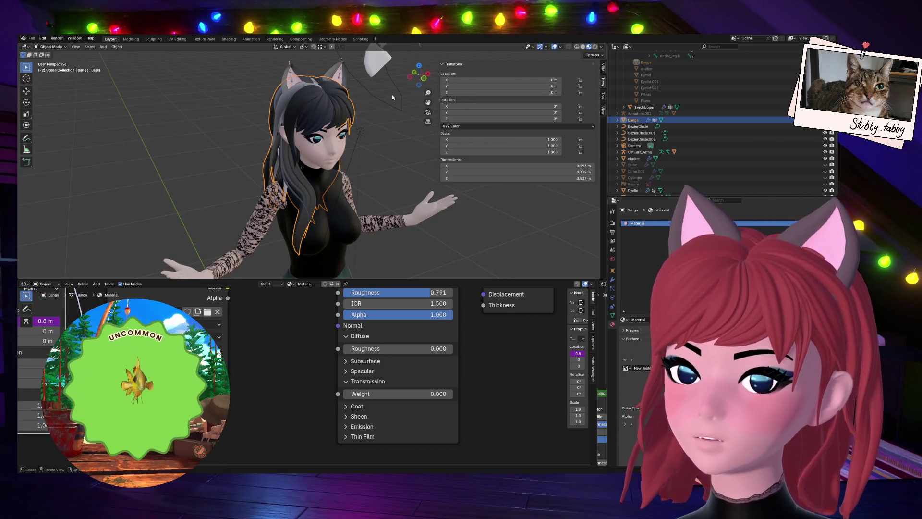
{"action": "middle_click_drag", "start_coordinate": [414, 65], "coordinate": [384, 140]}
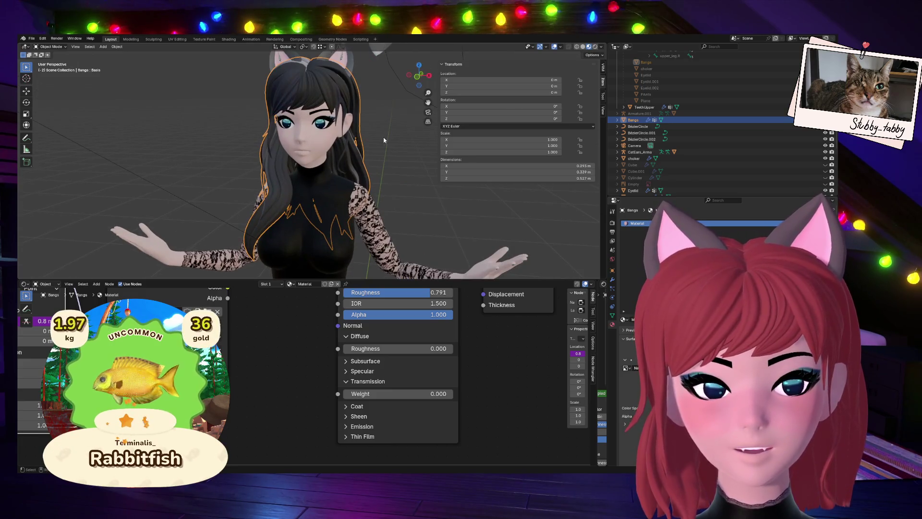
{"action": "scroll", "coordinate": [424, 108], "scroll_direction": "up", "scroll_amount": 3}
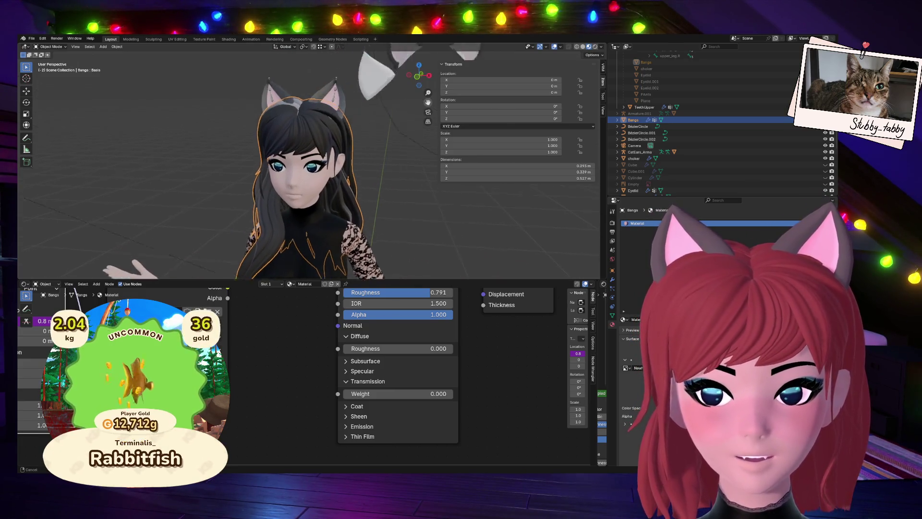
{"action": "middle_click_drag", "start_coordinate": [425, 108], "coordinate": [348, 159], "text": "shift"}
Reselect CatEars_UWU and lower its Normal Map strength to 0.600.
{"action": "left_click", "coordinate": [340, 107]}
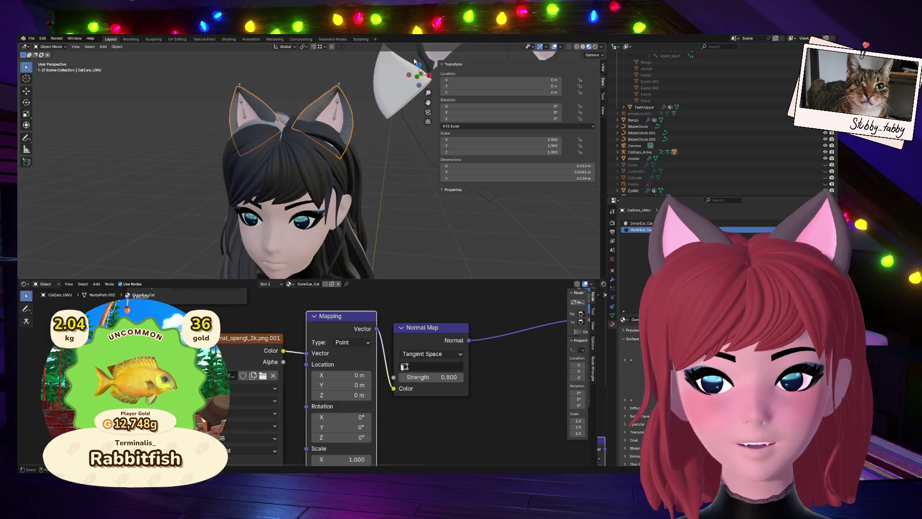
{"action": "left_click_drag", "start_coordinate": [419, 72], "coordinate": [432, 109]}
{"action": "middle_click_drag", "start_coordinate": [428, 102], "coordinate": [321, 169]}
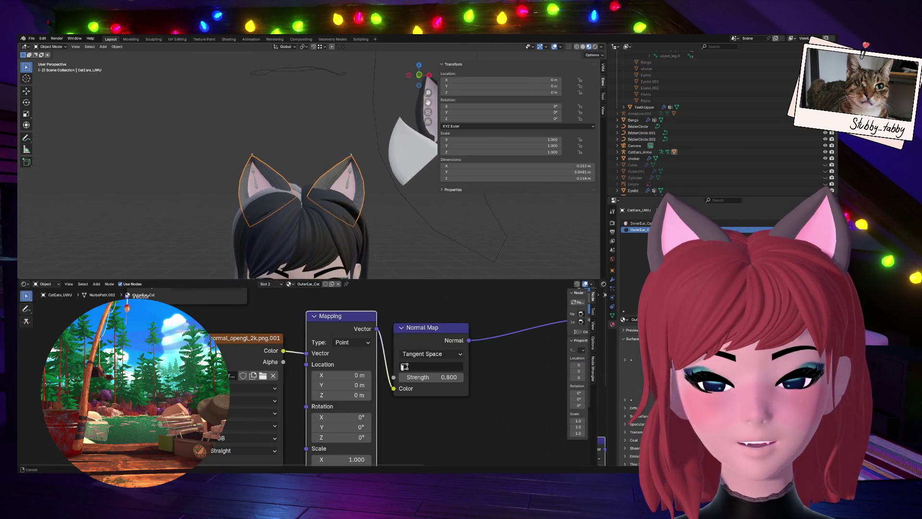
{"action": "scroll", "coordinate": [321, 169], "scroll_direction": "up", "scroll_amount": 3}
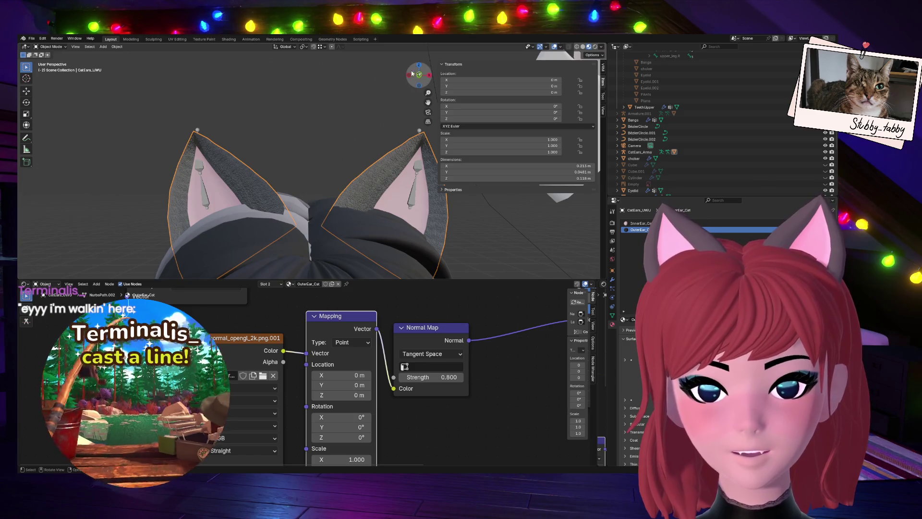
{"action": "left_click_drag", "start_coordinate": [418, 74], "coordinate": [419, 77]}
{"action": "scroll", "coordinate": [357, 442], "scroll_direction": "down", "scroll_amount": 3}
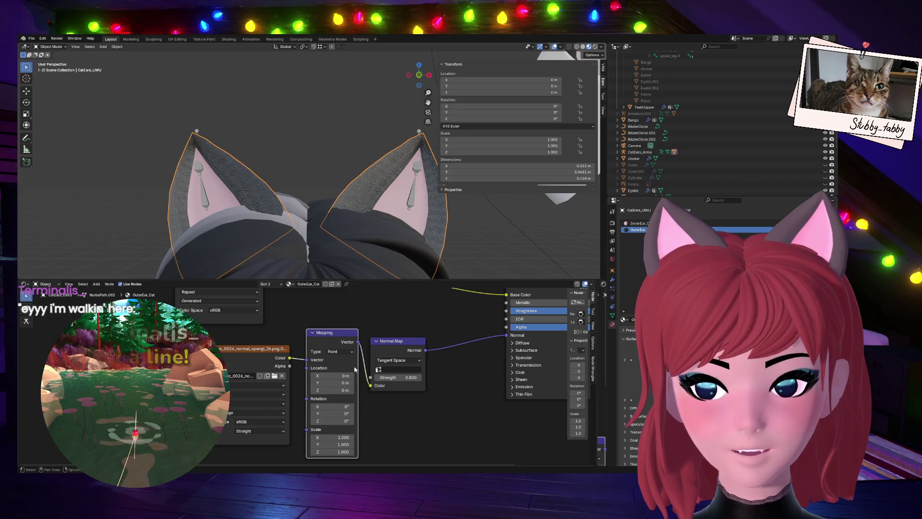
{"action": "left_click_drag", "start_coordinate": [413, 396], "coordinate": [398, 395]}
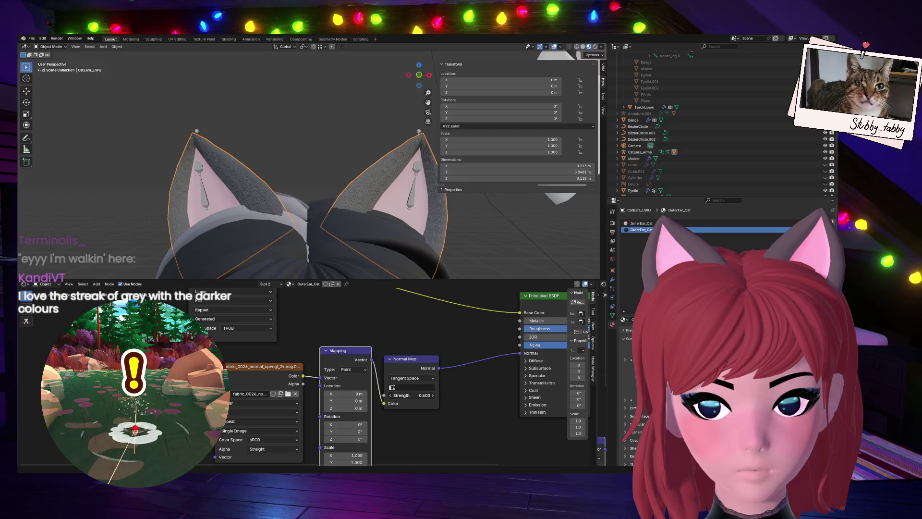
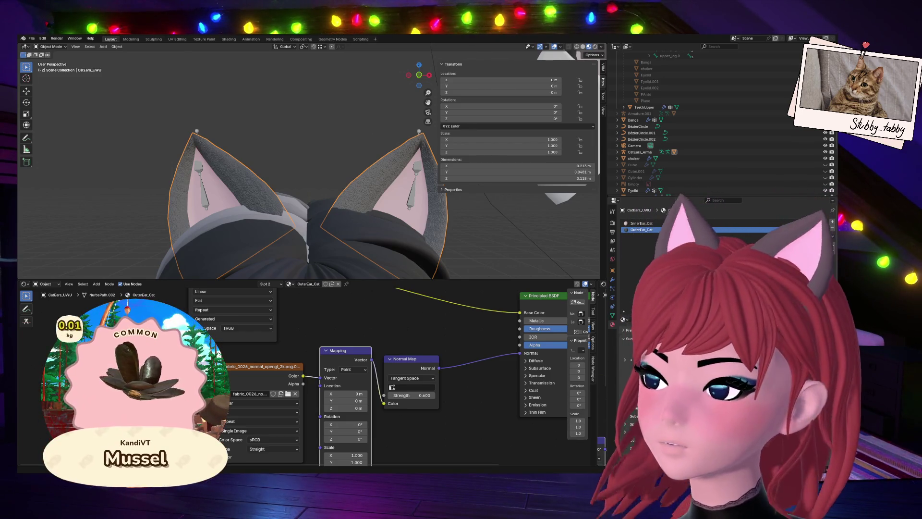
Insert a duplicated Mapping node between the Cat ears texture and Base Color, then shrink the node editor.
{"action": "middle_click_drag", "start_coordinate": [331, 192], "coordinate": [329, 213]}
{"action": "scroll", "coordinate": [329, 214], "scroll_direction": "down", "scroll_amount": 3}
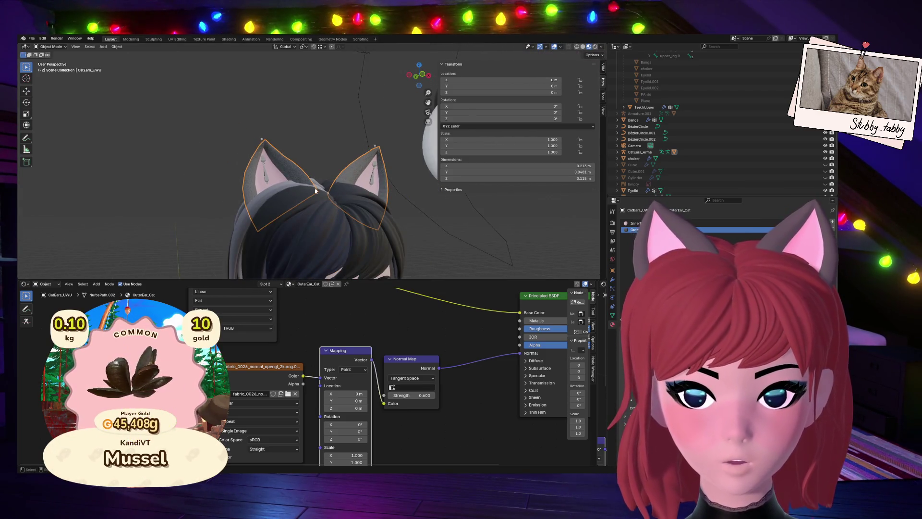
{"action": "middle_click_drag", "start_coordinate": [309, 302], "coordinate": [316, 357]}
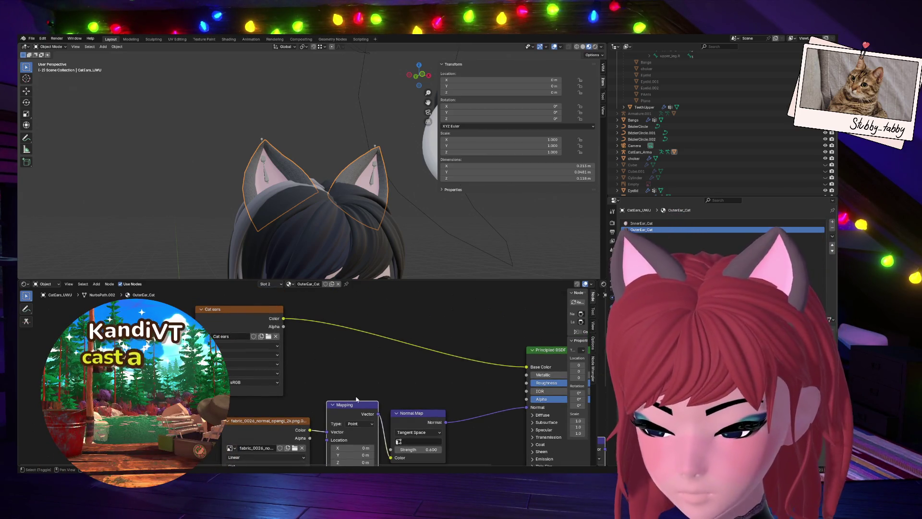
{"action": "key", "text": "shift+d"}
{"action": "left_click", "coordinate": [381, 292]}
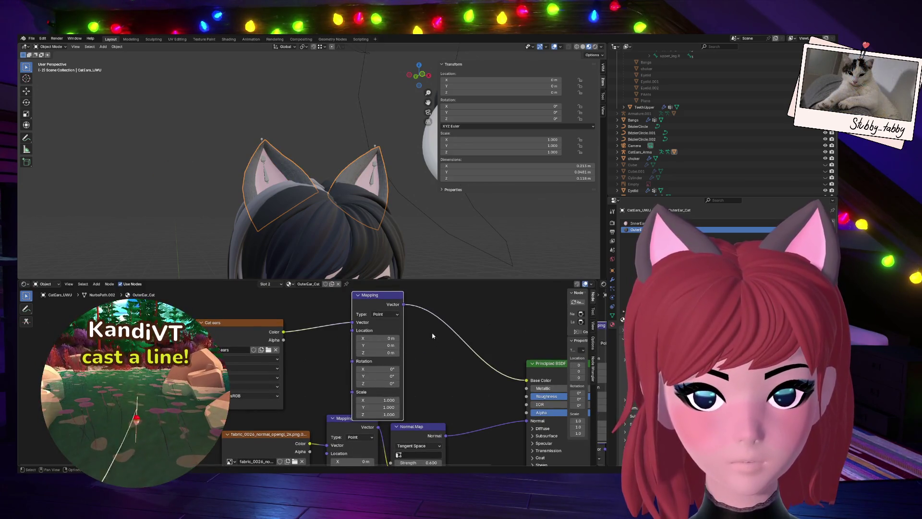
{"action": "middle_click_drag", "start_coordinate": [340, 334], "coordinate": [334, 397]}
{"action": "left_click_drag", "start_coordinate": [365, 344], "coordinate": [336, 331]}
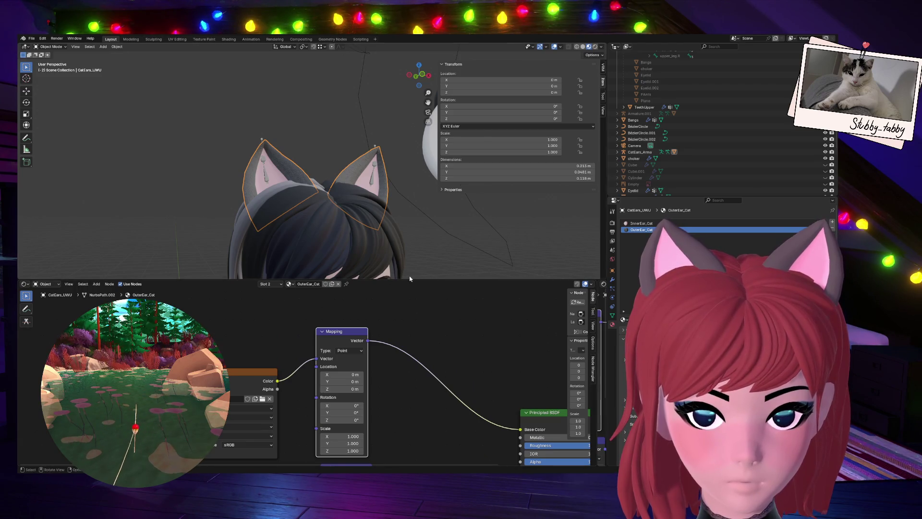
{"action": "left_click_drag", "start_coordinate": [415, 280], "coordinate": [415, 406]}
{"action": "middle_click_drag", "start_coordinate": [531, 197], "coordinate": [481, 159]}
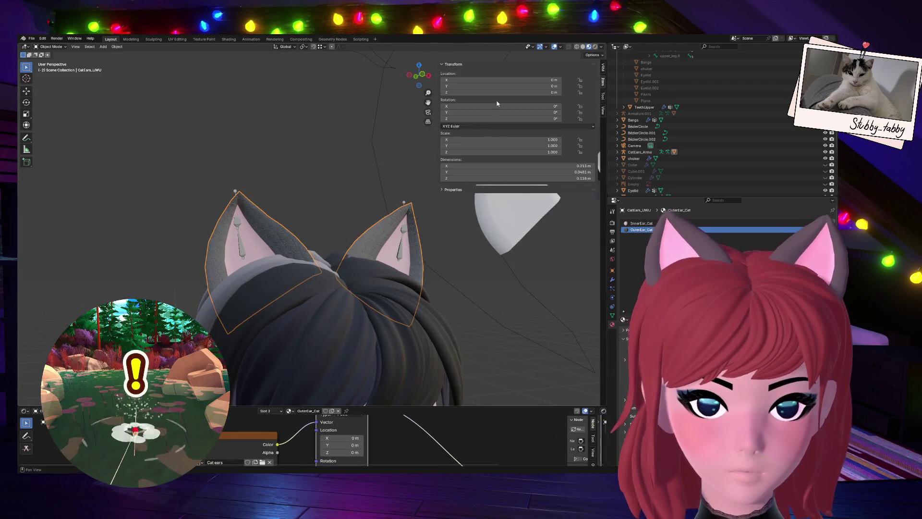
Orbit and zoom around the cat ears to inspect them from behind the head.
{"action": "mouse_move", "coordinate": [425, 77]}
{"action": "left_mouse_down"}
{"action": "mouse_move", "coordinate": [447, 82]}
{"action": "mouse_move", "coordinate": [391, 72]}
{"action": "left_mouse_up"}
{"action": "scroll", "coordinate": [159, 275], "scroll_direction": "up", "scroll_amount": 3}
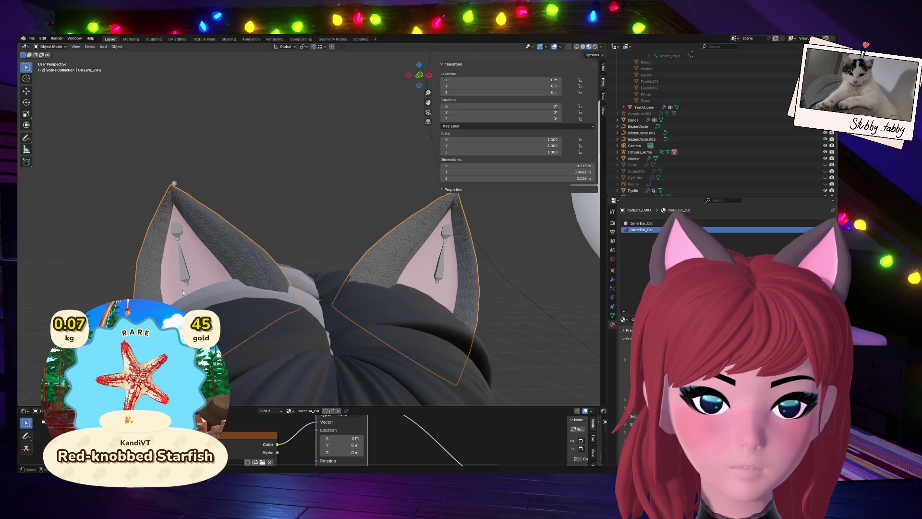
{"action": "left_click_drag", "start_coordinate": [426, 407], "coordinate": [427, 430]}
{"action": "scroll", "coordinate": [279, 349], "scroll_direction": "down", "scroll_amount": 4}
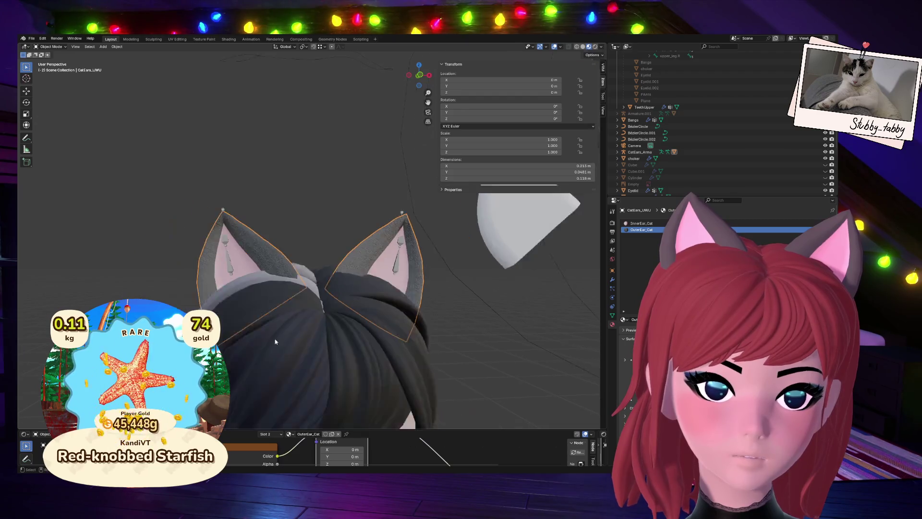
{"action": "scroll", "coordinate": [280, 348], "scroll_direction": "down", "scroll_amount": 1}
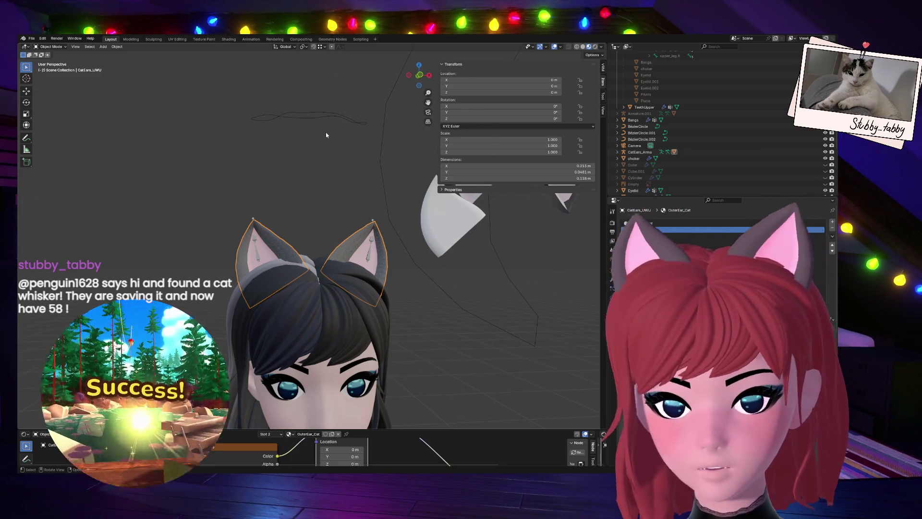
{"action": "scroll", "coordinate": [399, 153], "scroll_direction": "up", "scroll_amount": 5}
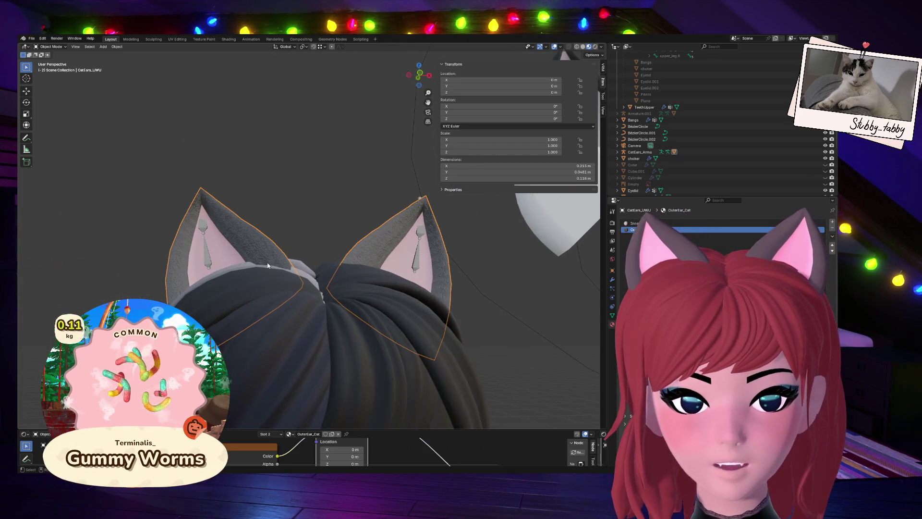
{"action": "left_click_drag", "start_coordinate": [419, 76], "coordinate": [414, 96]}
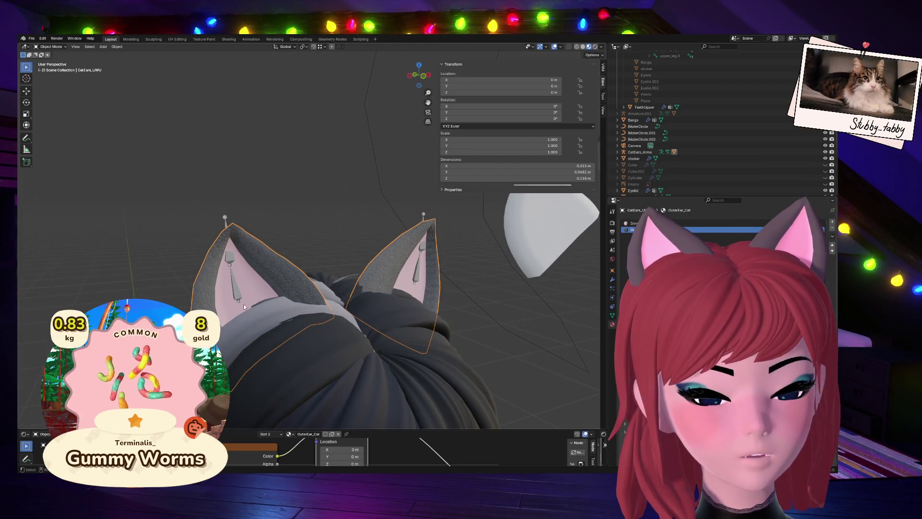
Reselect the cat ear mesh and enlarge the Shader Editor to show its Mapping, Normal Map and BSDF nodes.
{"action": "left_click", "coordinate": [238, 291]}
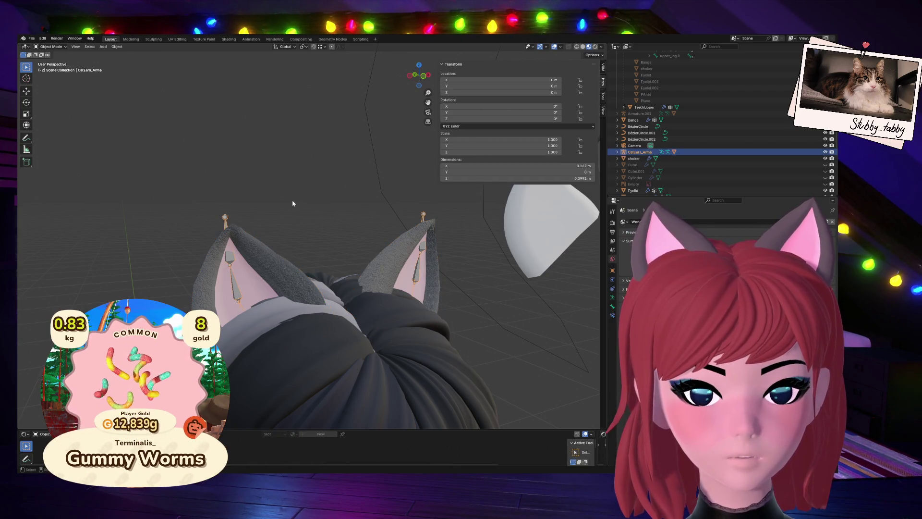
{"action": "left_click", "coordinate": [255, 262]}
{"action": "mouse_move", "coordinate": [255, 262]}
{"action": "middle_mouse_down"}
{"action": "mouse_move", "coordinate": [254, 282]}
{"action": "mouse_move", "coordinate": [289, 279]}
{"action": "middle_mouse_up"}
{"action": "left_click_drag", "start_coordinate": [418, 76], "coordinate": [420, 78]}
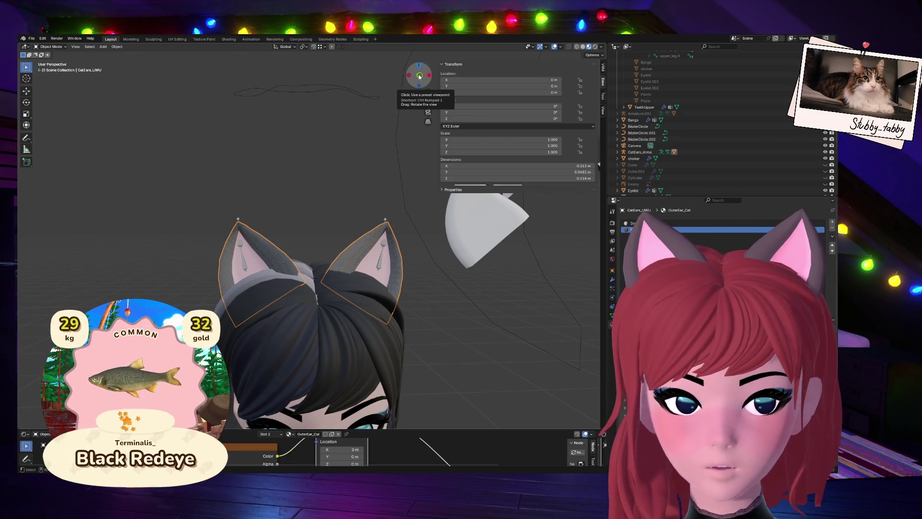
{"action": "left_click_drag", "start_coordinate": [409, 430], "coordinate": [409, 304]}
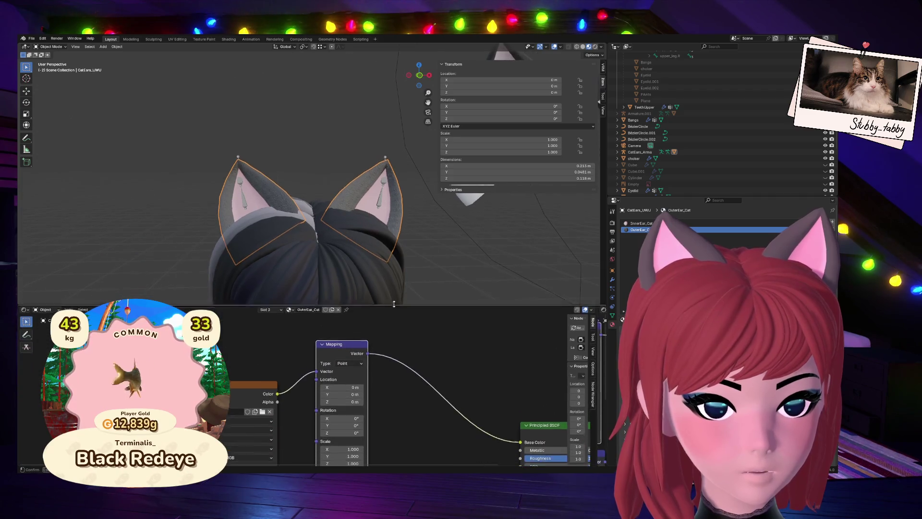
{"action": "middle_click_drag", "start_coordinate": [413, 312], "coordinate": [396, 353]}
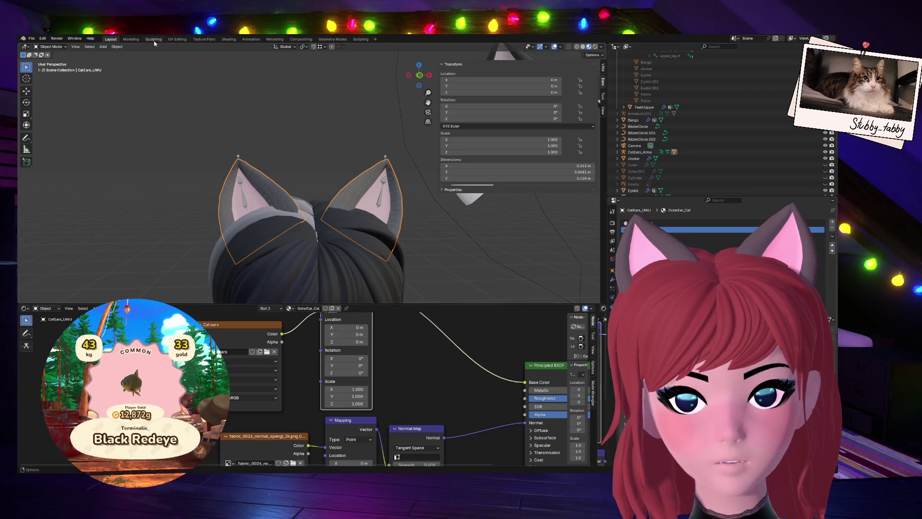
Switch to the Texture Paint workspace and frame the model from the side.
{"action": "left_click", "coordinate": [203, 40]}
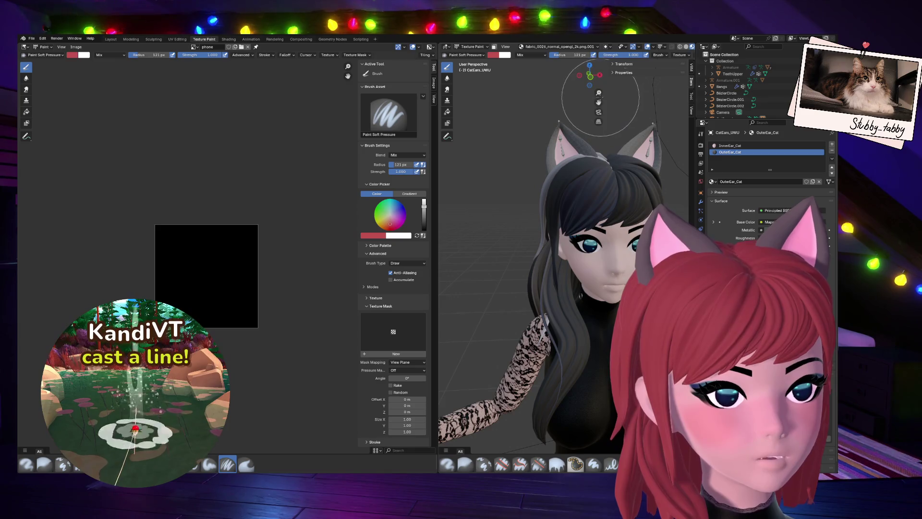
{"action": "middle_click_drag", "start_coordinate": [588, 116], "coordinate": [491, 168], "text": "shift"}
{"action": "mouse_move", "coordinate": [589, 76]}
{"action": "left_mouse_down"}
{"action": "mouse_move", "coordinate": [557, 79]}
{"action": "mouse_move", "coordinate": [581, 84]}
{"action": "mouse_move", "coordinate": [567, 103]}
{"action": "mouse_move", "coordinate": [572, 96]}
{"action": "left_mouse_up"}
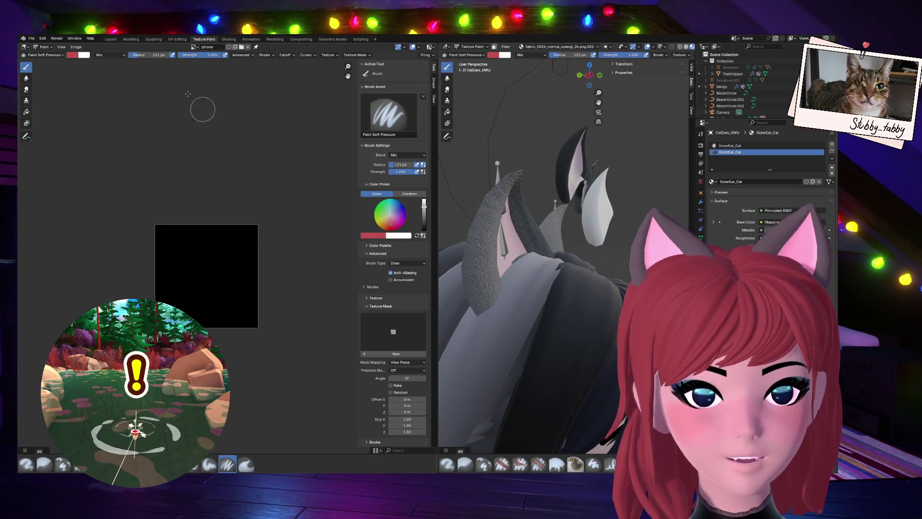
Load the Cat ears image into the image editor for painting.
{"action": "left_click", "coordinate": [195, 47]}
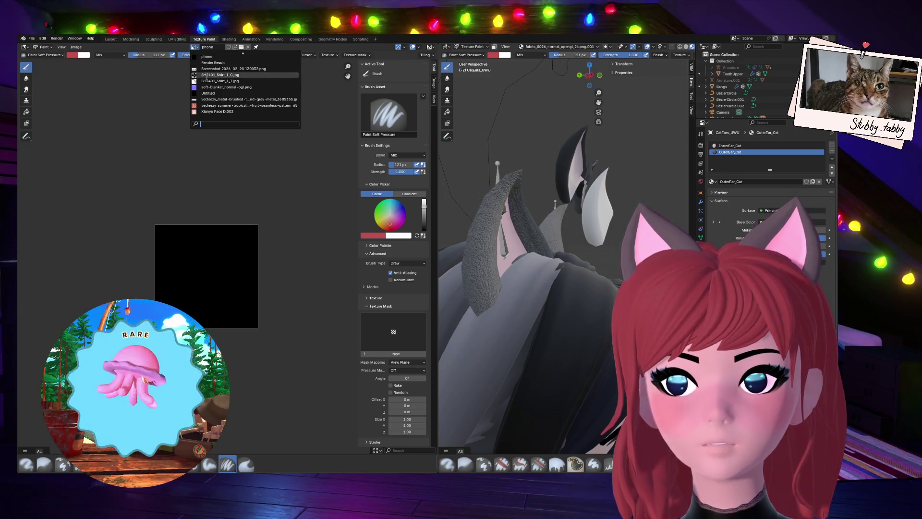
{"action": "scroll", "coordinate": [233, 70], "scroll_direction": "up", "scroll_amount": 1}
{"action": "scroll", "coordinate": [233, 70], "scroll_direction": "up", "scroll_amount": 10}
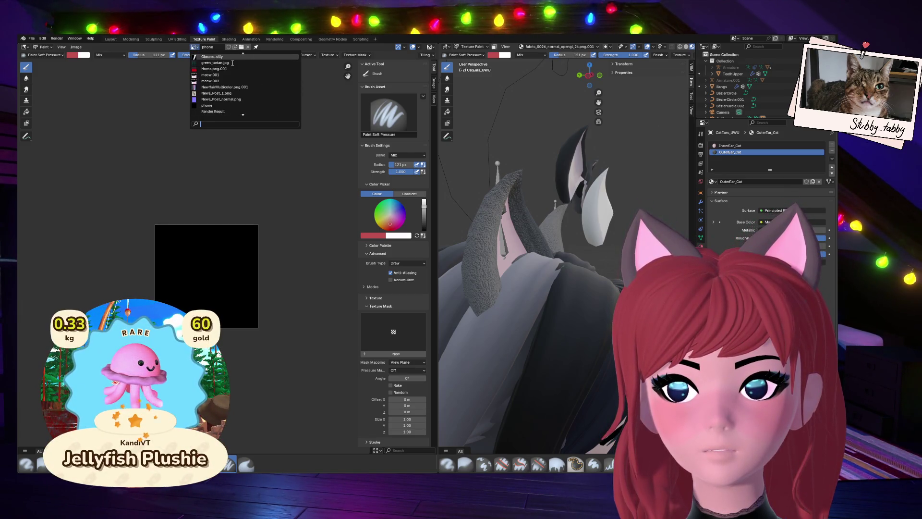
{"action": "scroll", "coordinate": [232, 65], "scroll_direction": "up", "scroll_amount": 5}
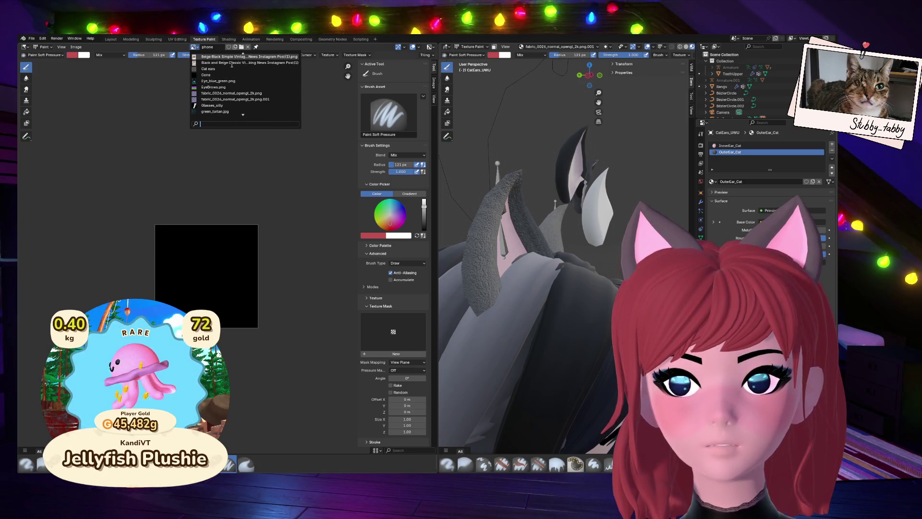
{"action": "scroll", "coordinate": [233, 71], "scroll_direction": "down", "scroll_amount": 4}
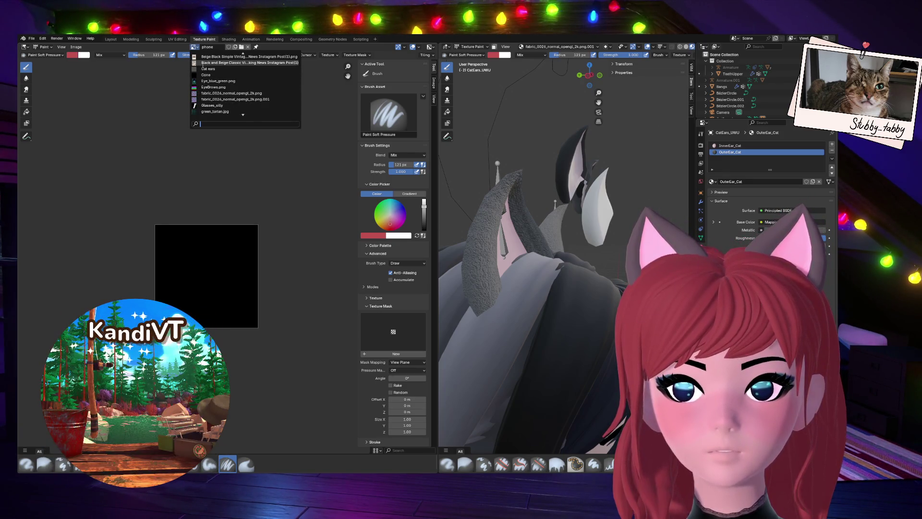
{"action": "left_click", "coordinate": [213, 69]}
{"action": "scroll", "coordinate": [226, 252], "scroll_direction": "up", "scroll_amount": 4}
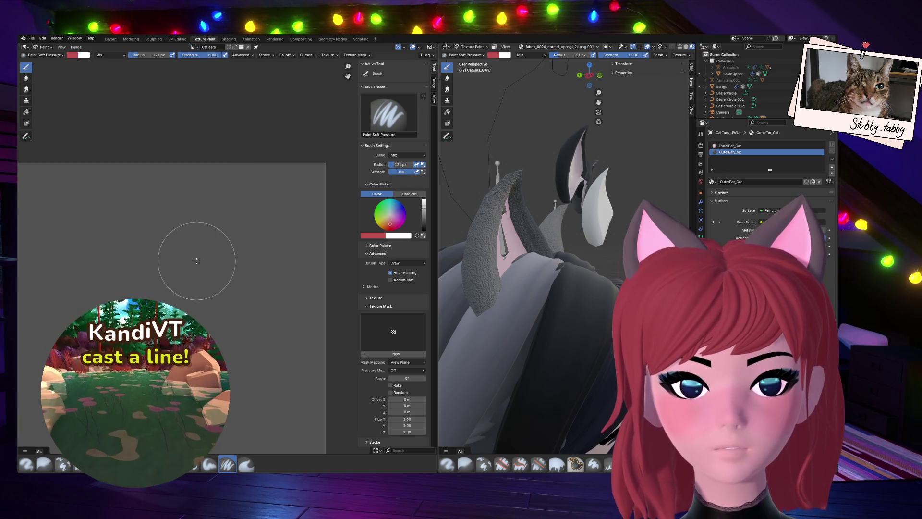
Set the brush colour to near black and the brush radius to 40 px.
{"action": "mouse_move", "coordinate": [589, 75]}
{"action": "left_mouse_down"}
{"action": "mouse_move", "coordinate": [546, 87]}
{"action": "mouse_move", "coordinate": [546, 96]}
{"action": "left_mouse_up"}
{"action": "left_click", "coordinate": [493, 55]}
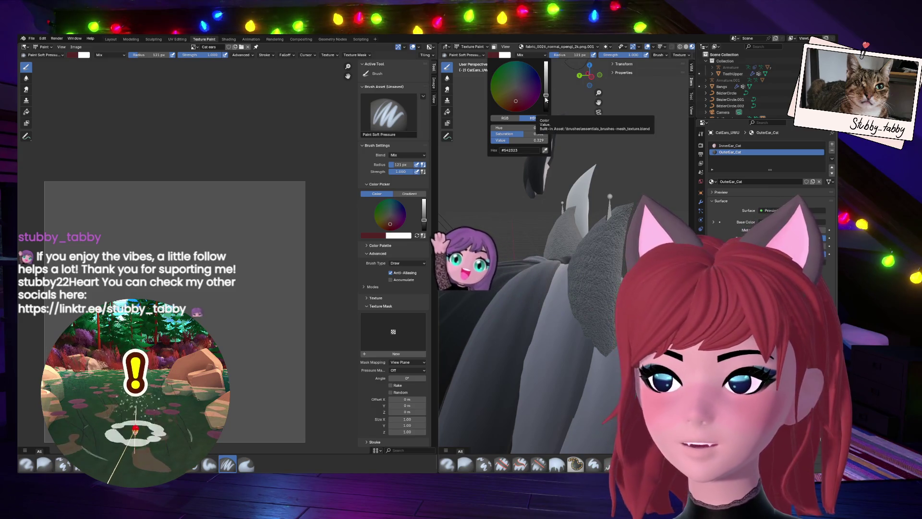
{"action": "left_click_drag", "start_coordinate": [546, 100], "coordinate": [546, 104]}
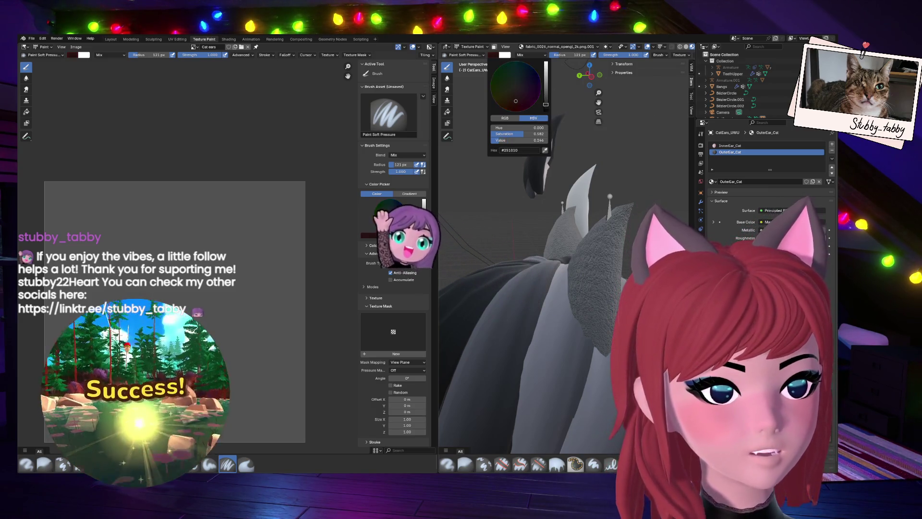
{"action": "left_click", "coordinate": [517, 91]}
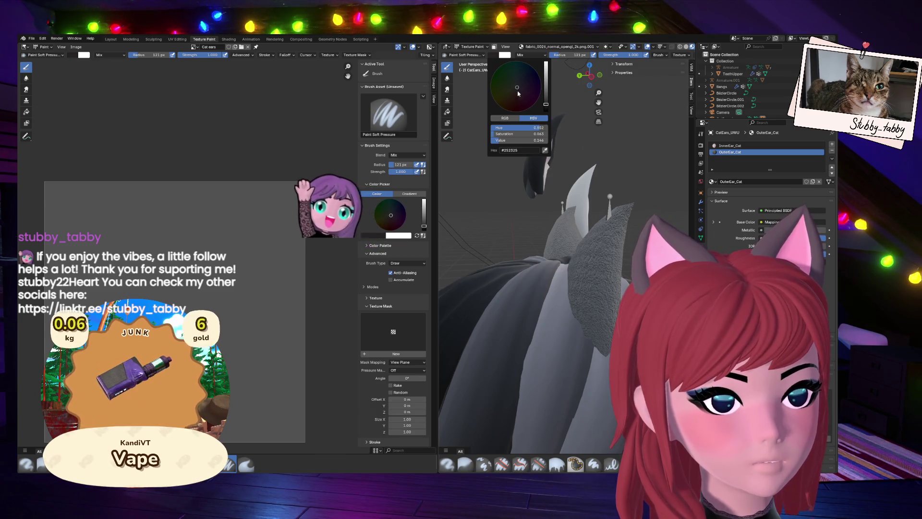
{"action": "key", "text": "f"}
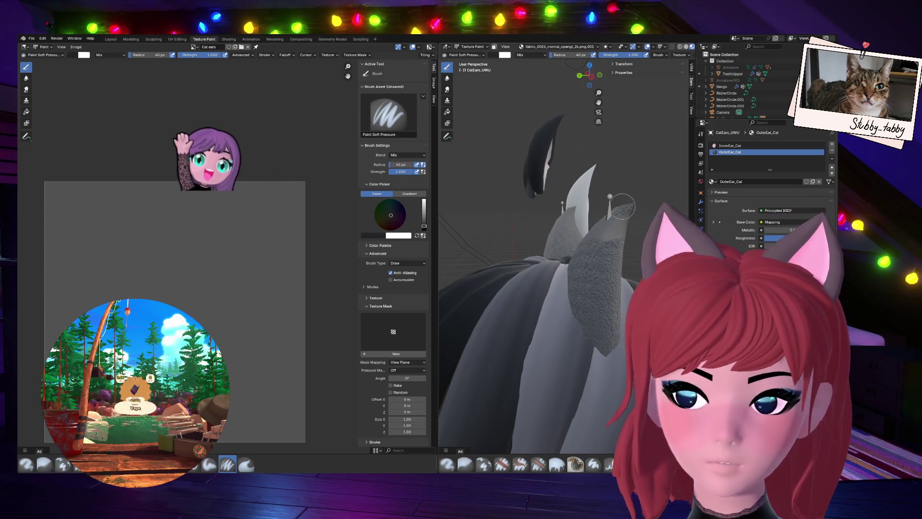
Paint dark diagonal test stripes on the Cat ears image.
{"action": "mouse_move", "coordinate": [590, 75]}
{"action": "left_mouse_down"}
{"action": "mouse_move", "coordinate": [581, 77]}
{"action": "mouse_move", "coordinate": [590, 75]}
{"action": "left_mouse_up"}
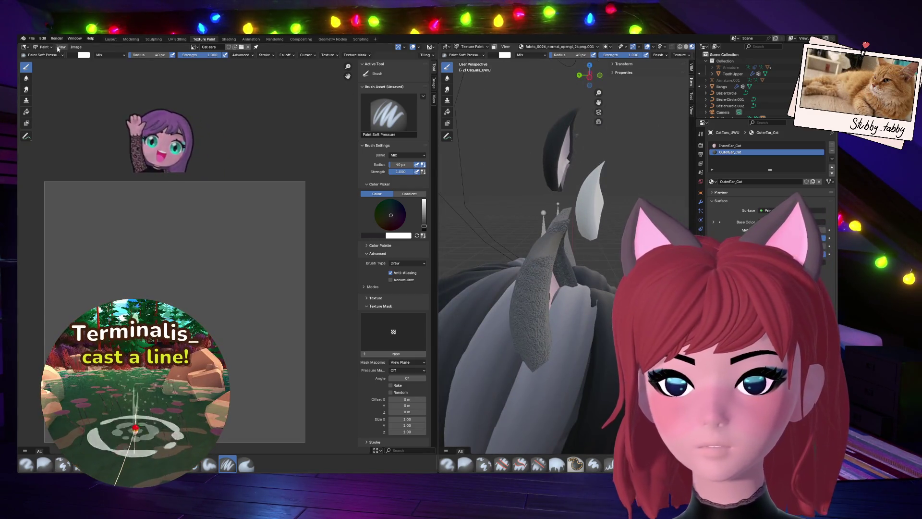
{"action": "left_click", "coordinate": [61, 42]}
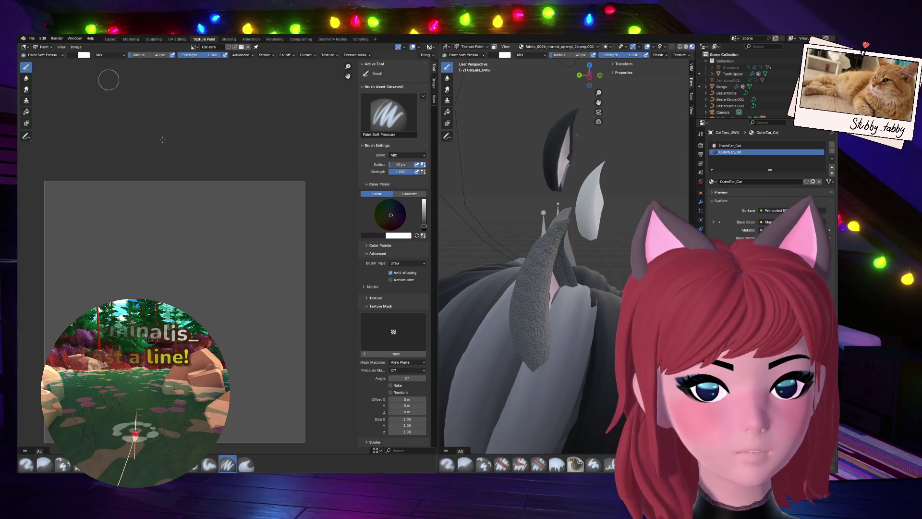
{"action": "left_click_drag", "start_coordinate": [45, 225], "coordinate": [163, 183]}
{"action": "left_click_drag", "start_coordinate": [48, 259], "coordinate": [192, 187]}
{"action": "left_click_drag", "start_coordinate": [46, 288], "coordinate": [249, 178]}
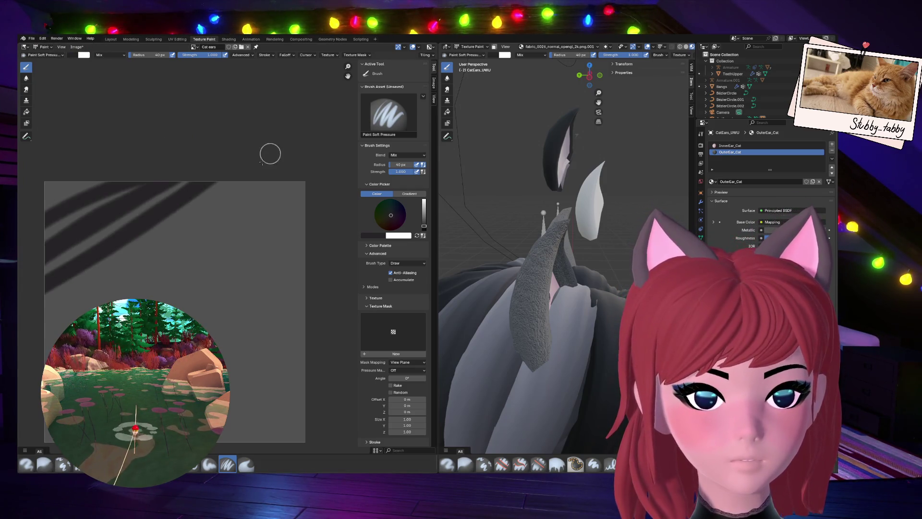
{"action": "left_click_drag", "start_coordinate": [120, 288], "coordinate": [188, 257]}
Check the test strokes from the front and behind the head, then undo them.
{"action": "left_click", "coordinate": [600, 75]}
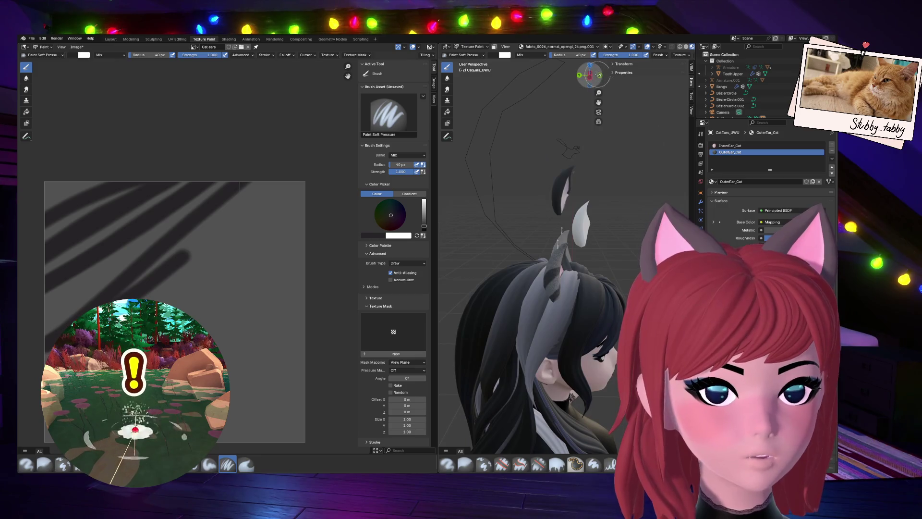
{"action": "left_click", "coordinate": [590, 75]}
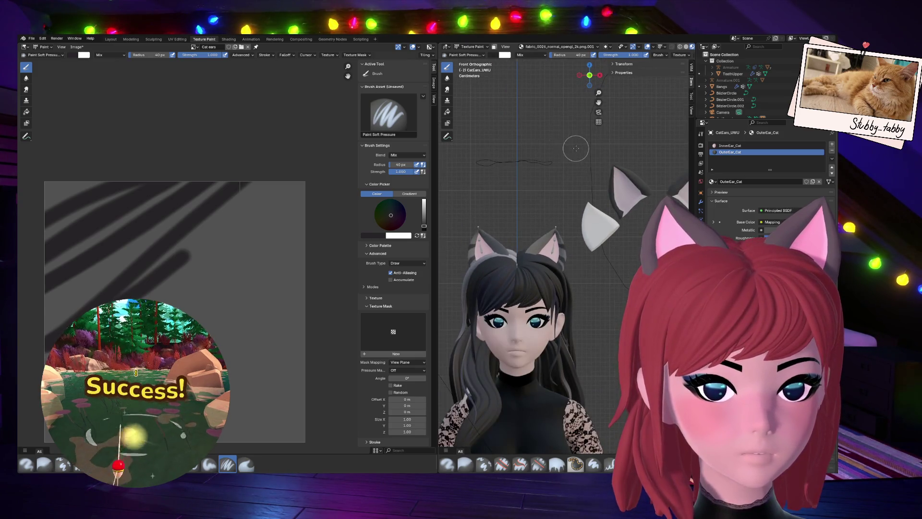
{"action": "left_click_drag", "start_coordinate": [589, 75], "coordinate": [516, 78]}
{"action": "key", "text": "ctrl+z"}
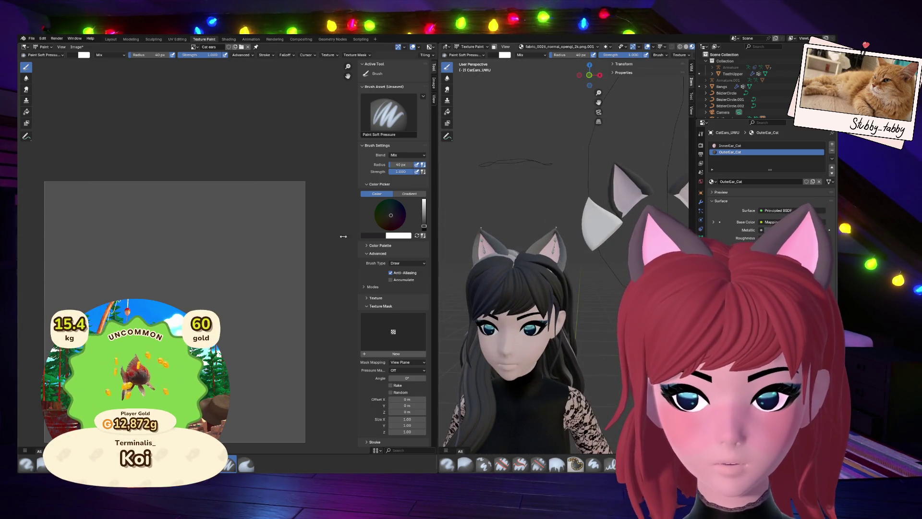
Paint and undo more zigzag test strokes, then widen the 3D view beside the image.
{"action": "mouse_move", "coordinate": [44, 194]}
{"action": "left_mouse_down"}
{"action": "mouse_move", "coordinate": [330, 183]}
{"action": "mouse_move", "coordinate": [121, 241]}
{"action": "mouse_move", "coordinate": [120, 292]}
{"action": "left_mouse_up"}
{"action": "mouse_move", "coordinate": [267, 335]}
{"action": "left_mouse_down"}
{"action": "mouse_move", "coordinate": [252, 327]}
{"action": "mouse_move", "coordinate": [336, 386]}
{"action": "left_mouse_up"}
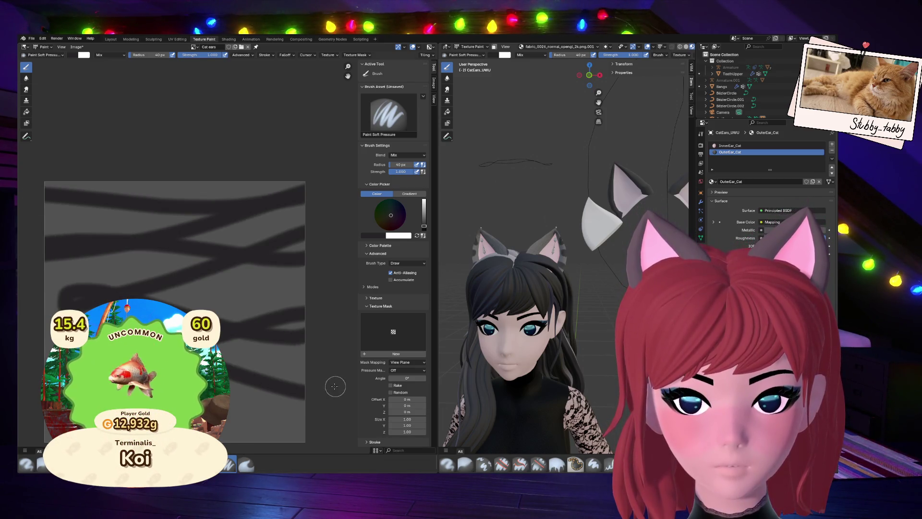
{"action": "key", "text": "ctrl+z"}
{"action": "key", "text": "ctrl+z"}
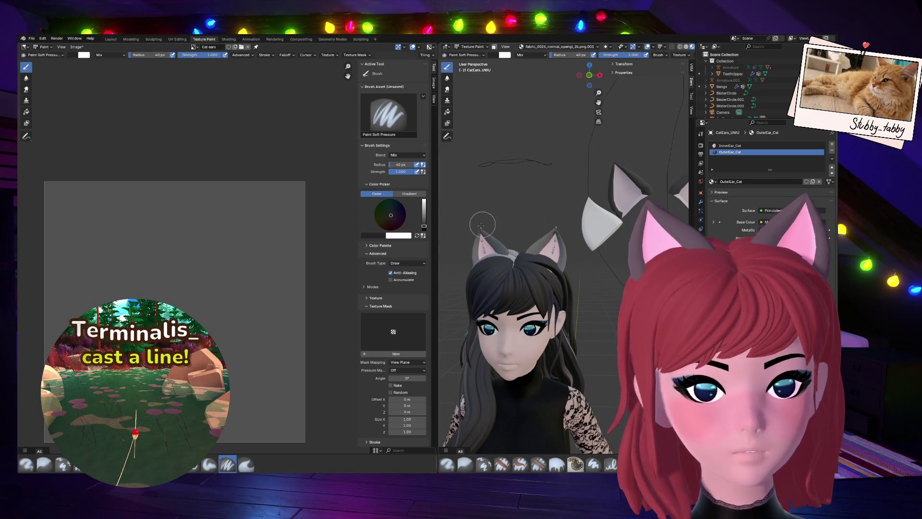
{"action": "left_click_drag", "start_coordinate": [438, 212], "coordinate": [377, 212]}
{"action": "left_click", "coordinate": [177, 39]}
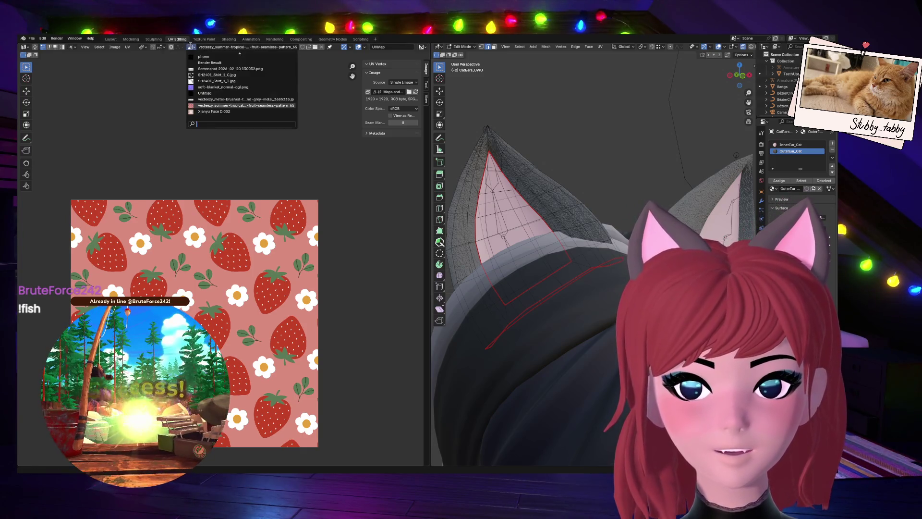
Show the Cat ears image in the UV editor and select the outer ear faces to see their UVs.
{"action": "left_click", "coordinate": [191, 47]}
{"action": "scroll", "coordinate": [195, 52], "scroll_direction": "up", "scroll_amount": 2}
{"action": "type", "text": "ca"}
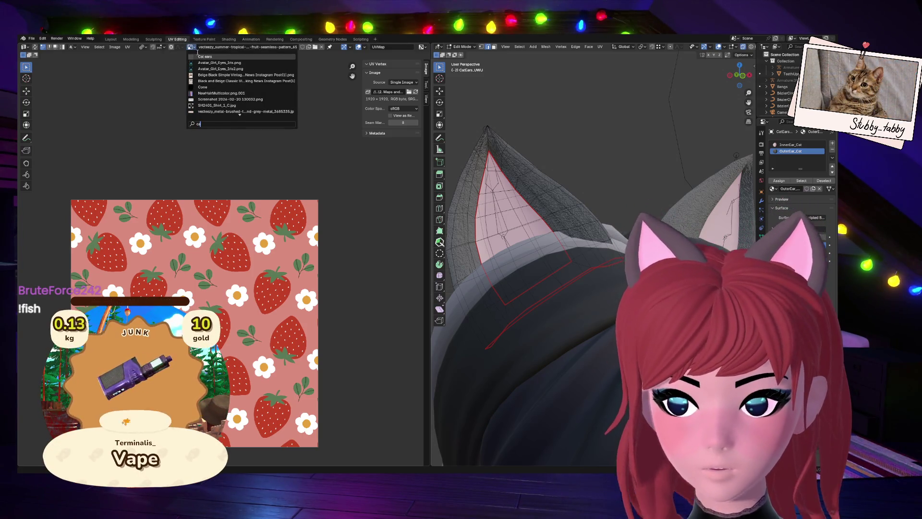
{"action": "left_click", "coordinate": [214, 58]}
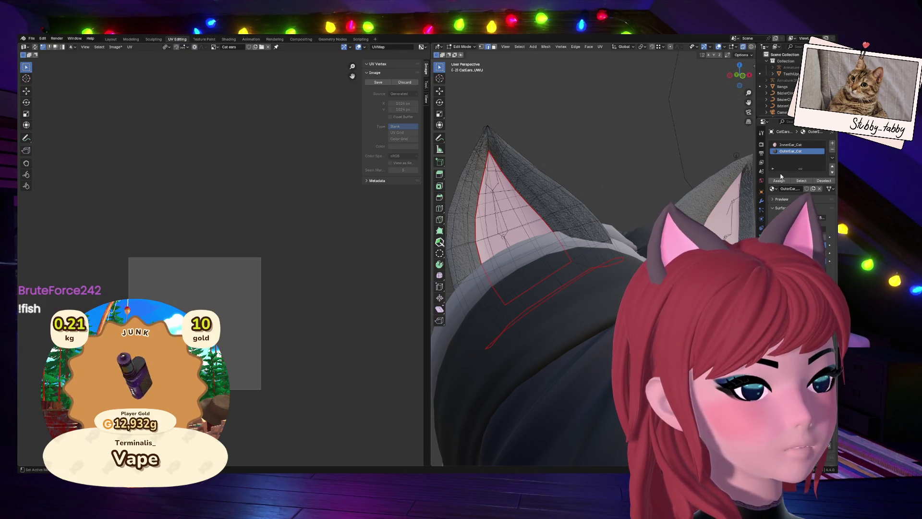
{"action": "scroll", "coordinate": [202, 307], "scroll_direction": "up", "scroll_amount": 2}
{"action": "scroll", "coordinate": [201, 307], "scroll_direction": "down", "scroll_amount": 1}
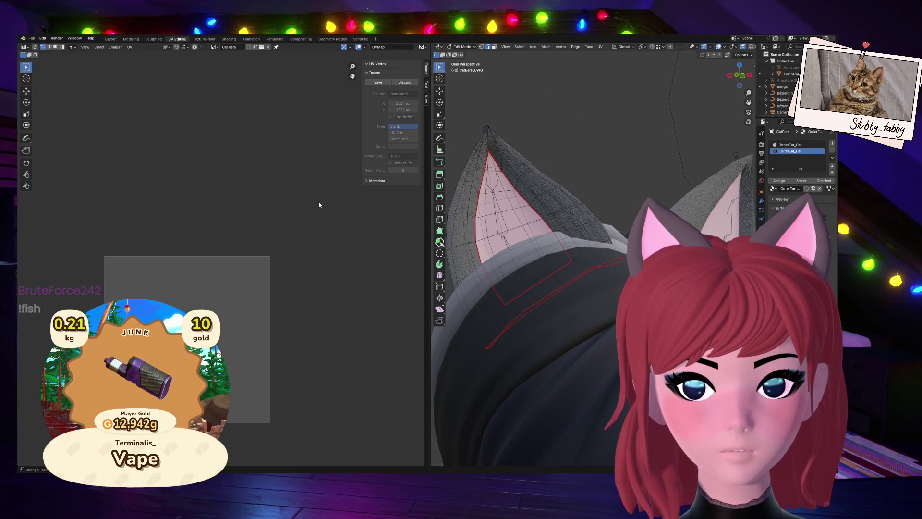
{"action": "scroll", "coordinate": [265, 287], "scroll_direction": "up", "scroll_amount": 1}
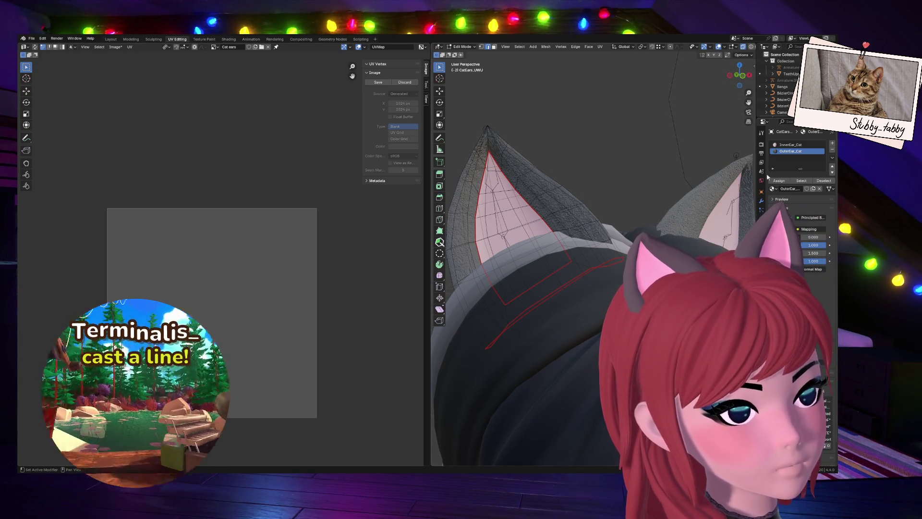
{"action": "left_click", "coordinate": [801, 180]}
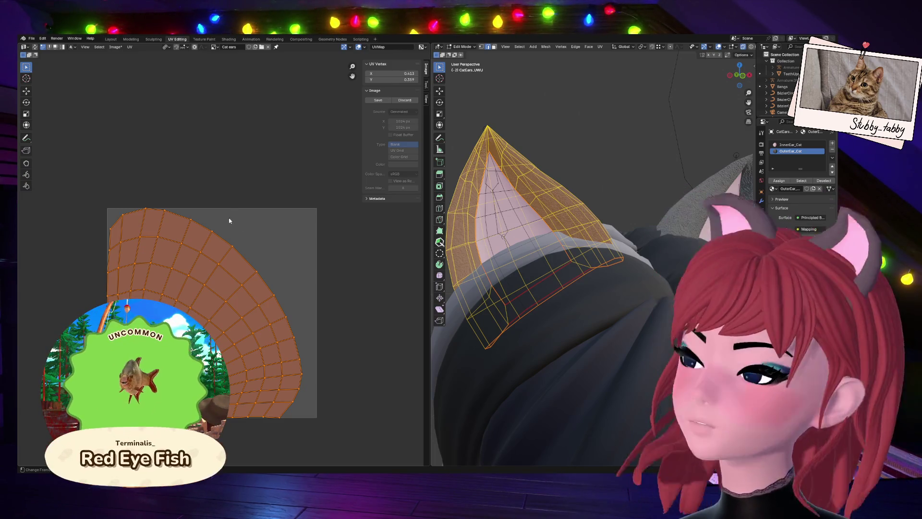
{"action": "left_click", "coordinate": [202, 40]}
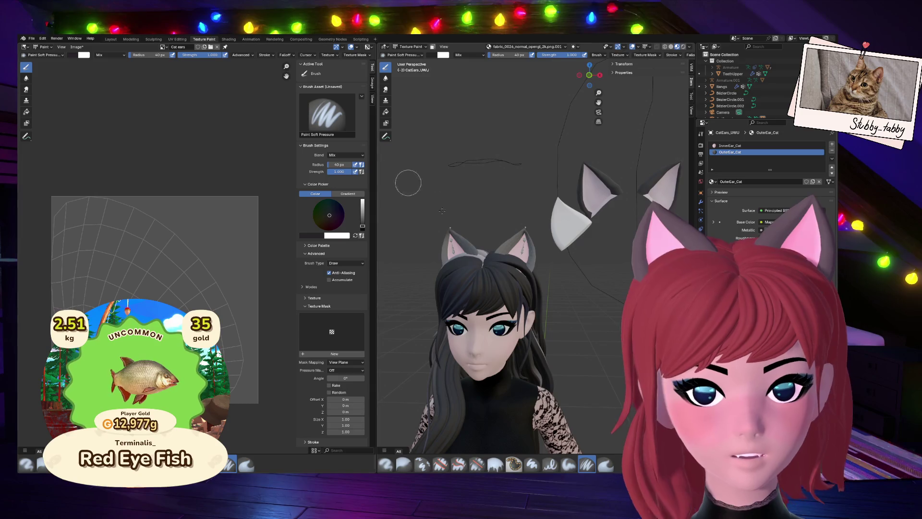
Paint two dark test stripes across the ear UVs from a front view, then undo them.
{"action": "scroll", "coordinate": [418, 264], "scroll_direction": "up", "scroll_amount": 1}
{"action": "left_click_drag", "start_coordinate": [589, 75], "coordinate": [531, 84]}
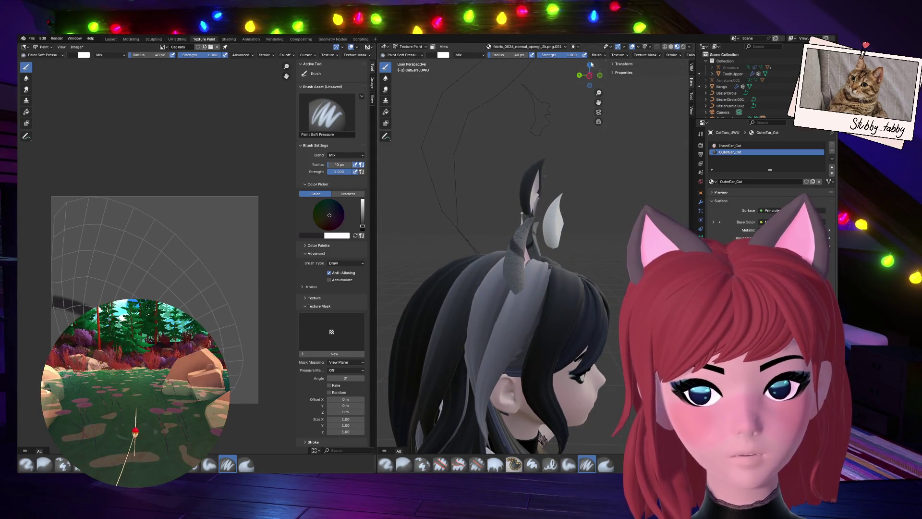
{"action": "left_click", "coordinate": [600, 76]}
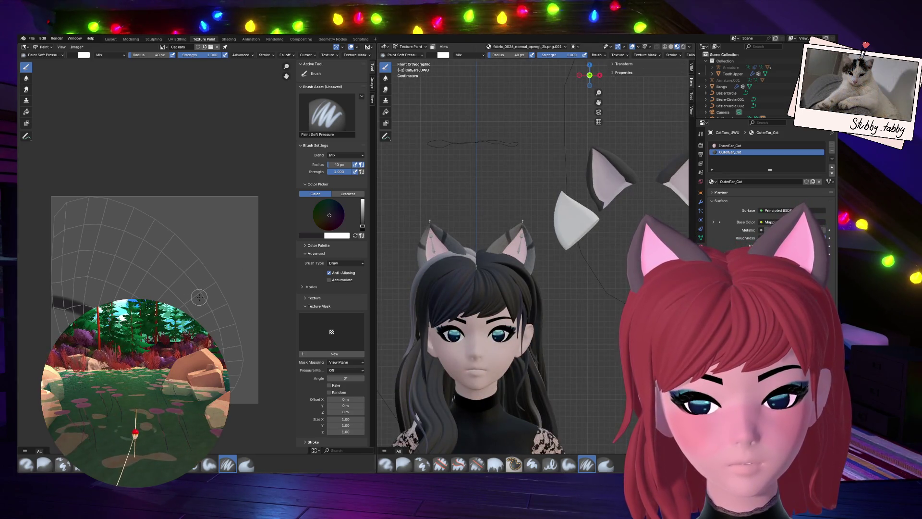
{"action": "left_click_drag", "start_coordinate": [33, 245], "coordinate": [88, 278]}
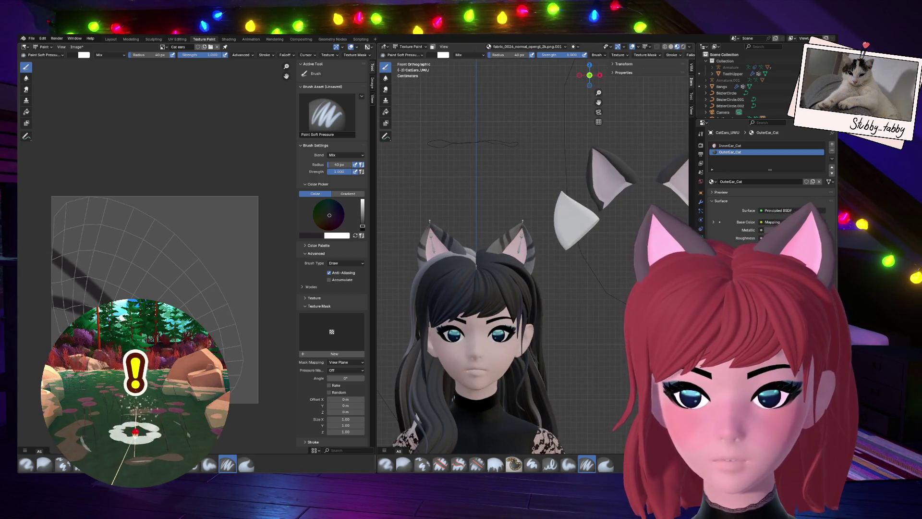
{"action": "mouse_move", "coordinate": [68, 236]}
{"action": "left_mouse_down"}
{"action": "mouse_move", "coordinate": [137, 276]}
{"action": "mouse_move", "coordinate": [154, 262]}
{"action": "mouse_move", "coordinate": [53, 226]}
{"action": "left_mouse_up"}
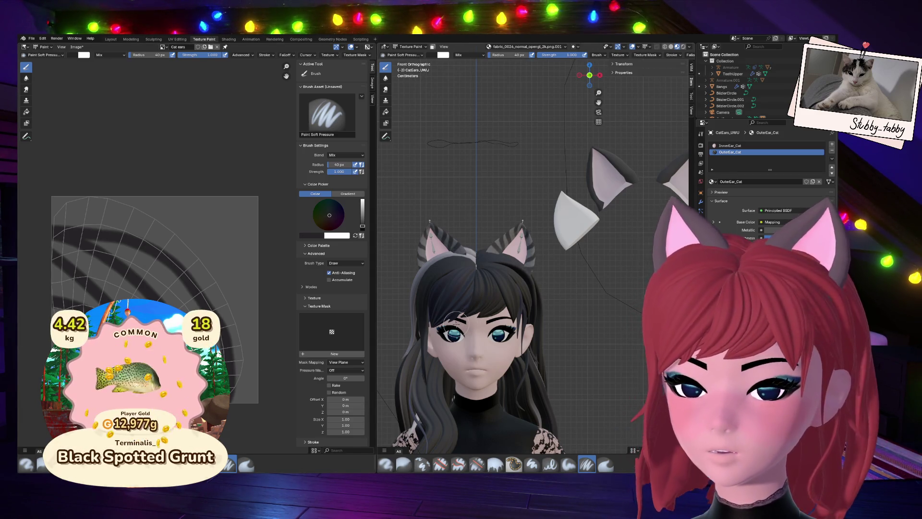
{"action": "key", "text": "ctrl+z"}
{"action": "key", "text": "ctrl+z"}
{"action": "key", "text": "ctrl+z"}
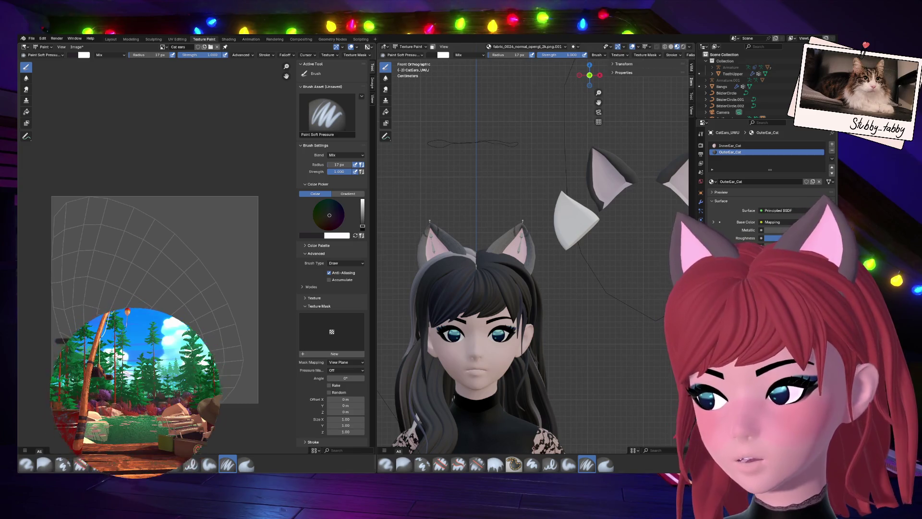
{"action": "left_click", "coordinate": [42, 38]}
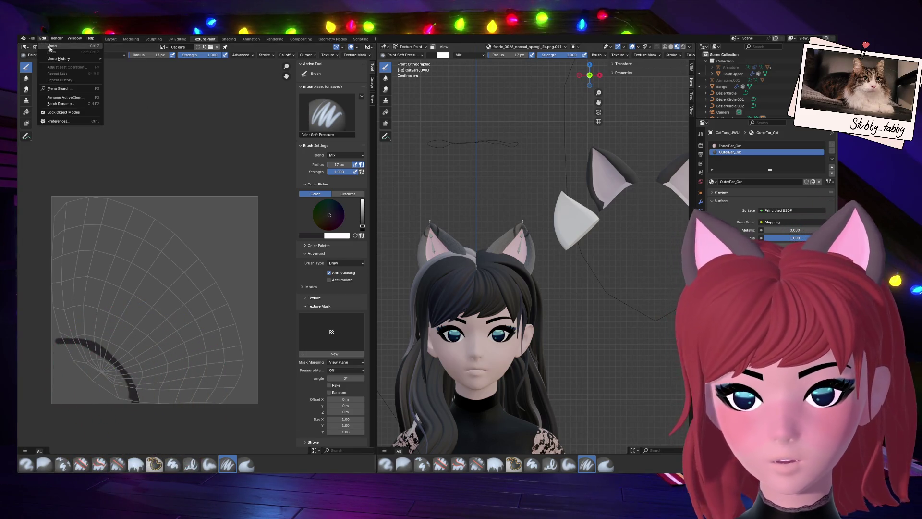
Undo the last stroke, then paint and undo two rounds of curved stripes across the ear UVs.
{"action": "left_click", "coordinate": [50, 46]}
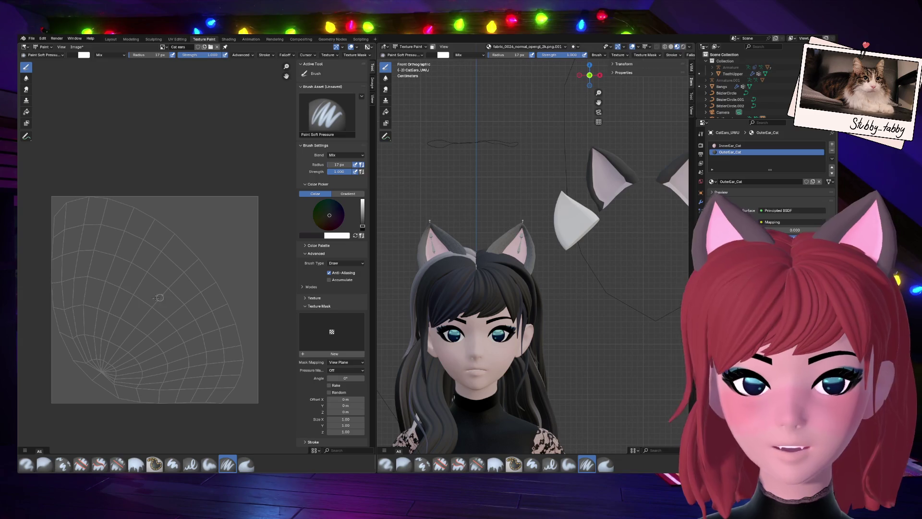
{"action": "left_click_drag", "start_coordinate": [43, 290], "coordinate": [137, 432]}
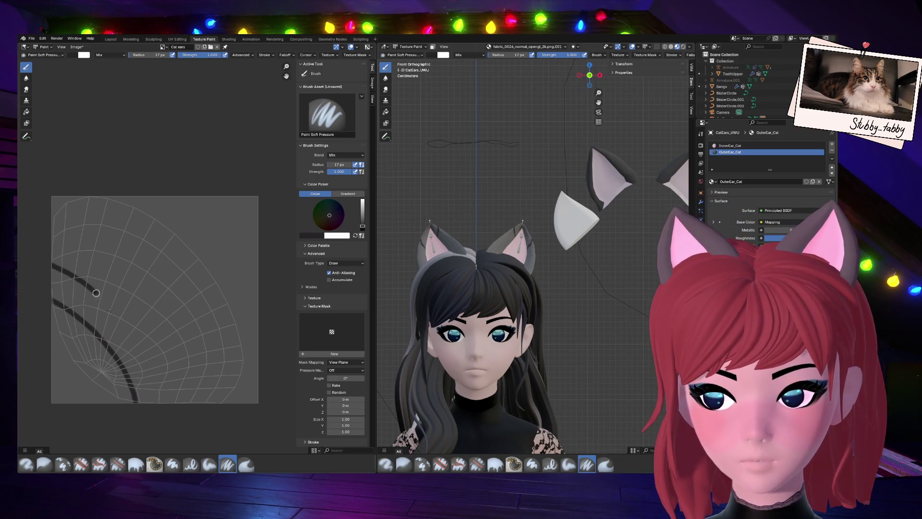
{"action": "left_click_drag", "start_coordinate": [83, 282], "coordinate": [147, 413]}
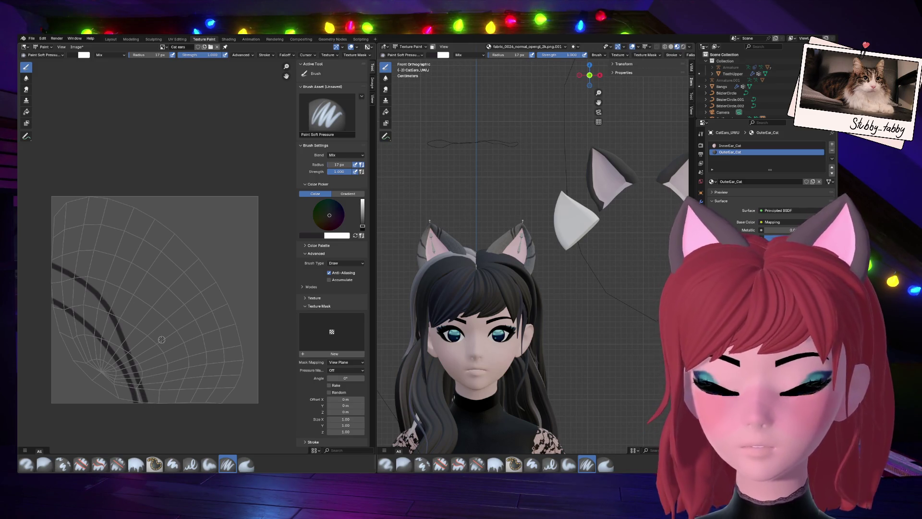
{"action": "key", "text": "ctrl+z"}
{"action": "key", "text": "ctrl+z"}
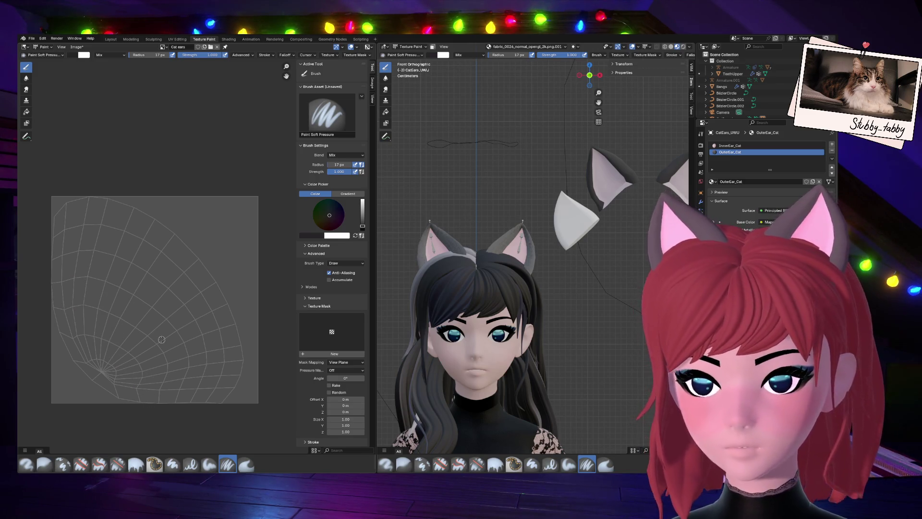
{"action": "mouse_move", "coordinate": [140, 402]}
{"action": "left_mouse_down"}
{"action": "mouse_move", "coordinate": [41, 315]}
{"action": "mouse_move", "coordinate": [141, 337]}
{"action": "mouse_move", "coordinate": [174, 401]}
{"action": "mouse_move", "coordinate": [46, 252]}
{"action": "left_mouse_up"}
{"action": "mouse_move", "coordinate": [217, 406]}
{"action": "left_mouse_down"}
{"action": "mouse_move", "coordinate": [190, 300]}
{"action": "mouse_move", "coordinate": [25, 223]}
{"action": "left_mouse_up"}
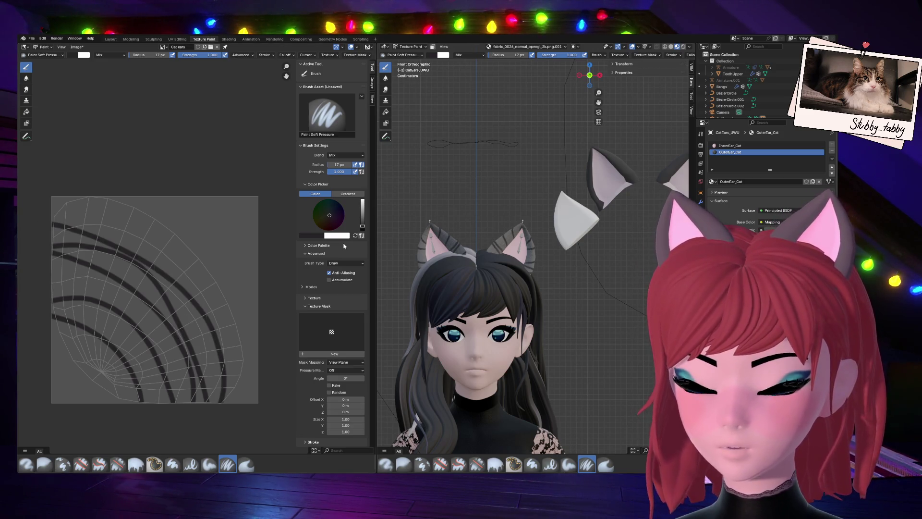
{"action": "key", "text": "ctrl+z"}
{"action": "key", "text": "ctrl+z"}
{"action": "key", "text": "ctrl+z"}
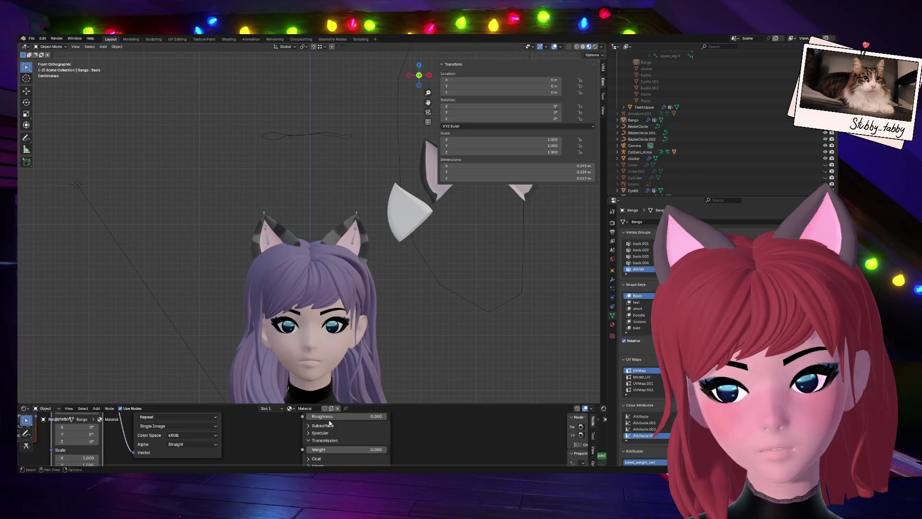
Select the choker and choose FBX from the File export formats.
{"action": "left_click", "coordinate": [303, 396]}
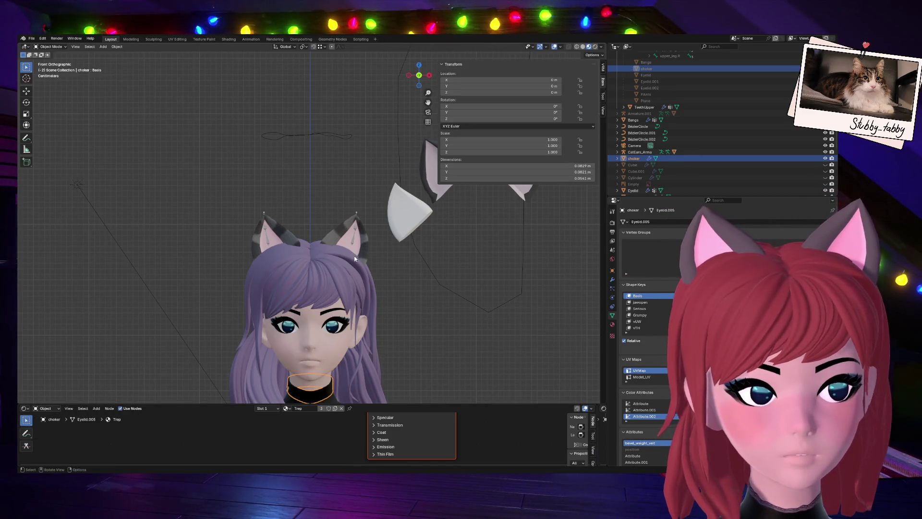
{"action": "left_click", "coordinate": [30, 38]}
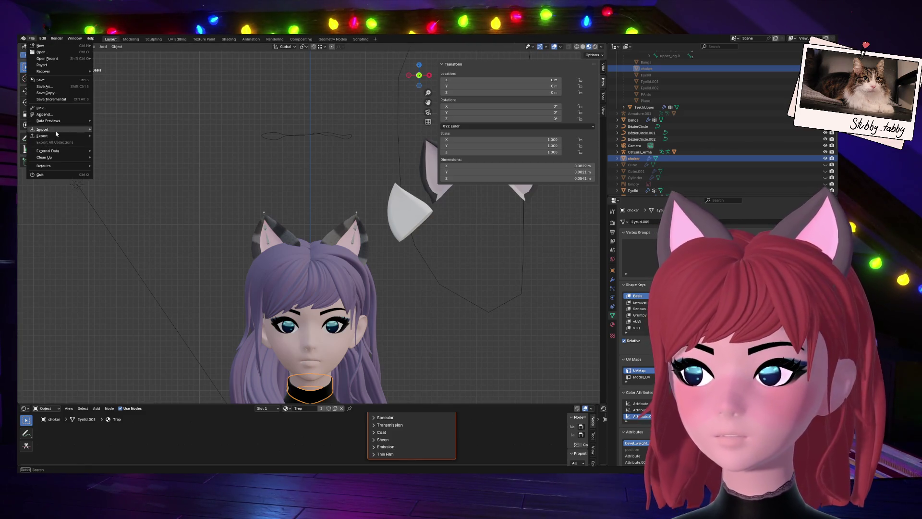
{"action": "mouse_move", "coordinate": [48, 136]}
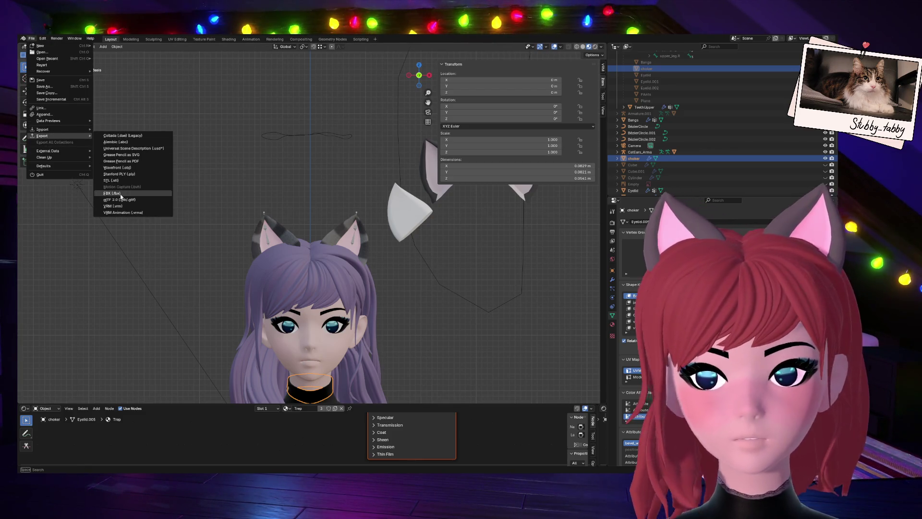
{"action": "left_click", "coordinate": [153, 193]}
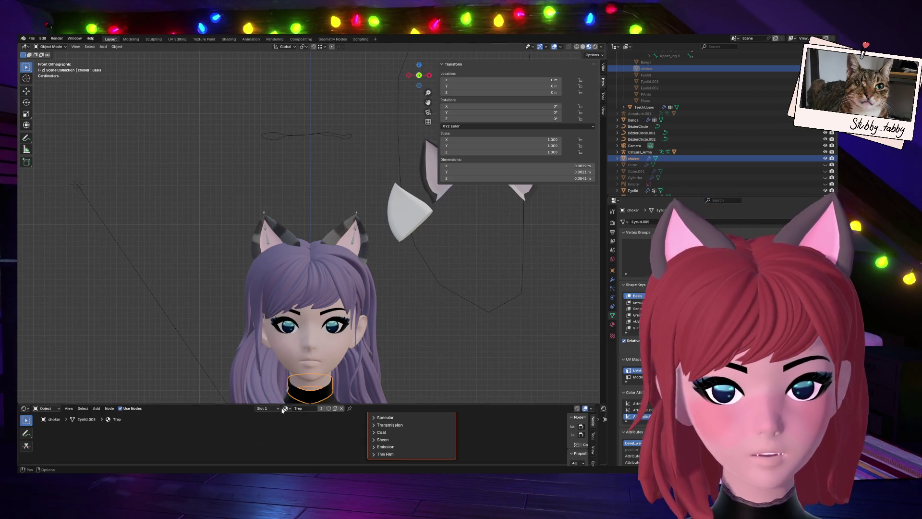
Parent Torus.001 and the choker with Object parenting, test-moving with G and cancelling.
{"action": "left_click", "coordinate": [287, 391]}
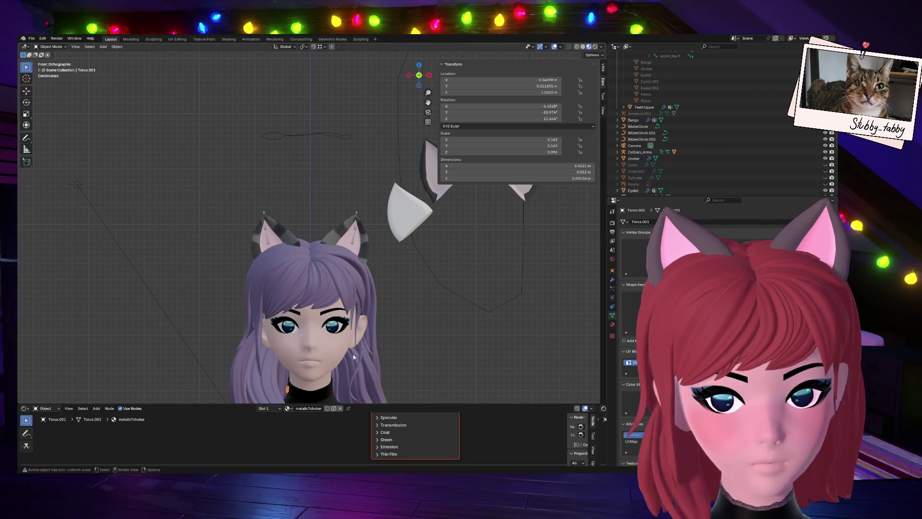
{"action": "left_click", "coordinate": [307, 394]}
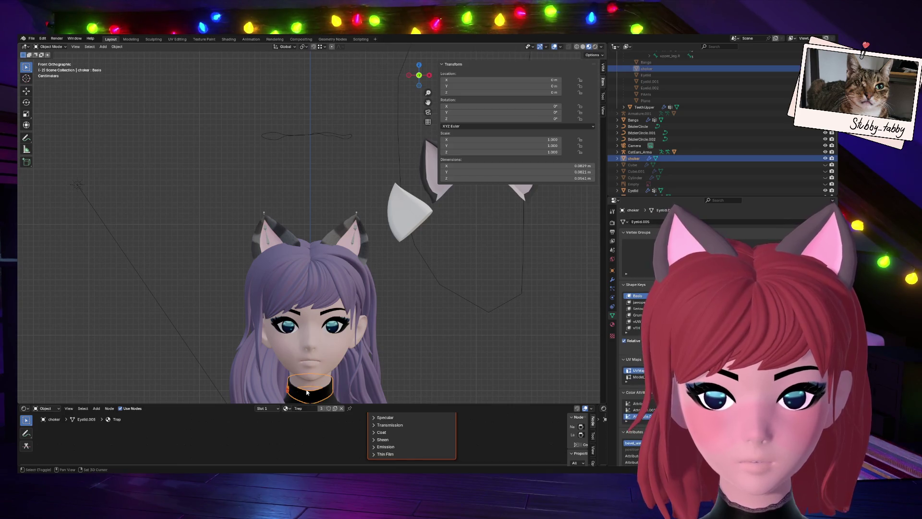
{"action": "key", "text": "ctrl+p"}
{"action": "left_click", "coordinate": [562, 298]}
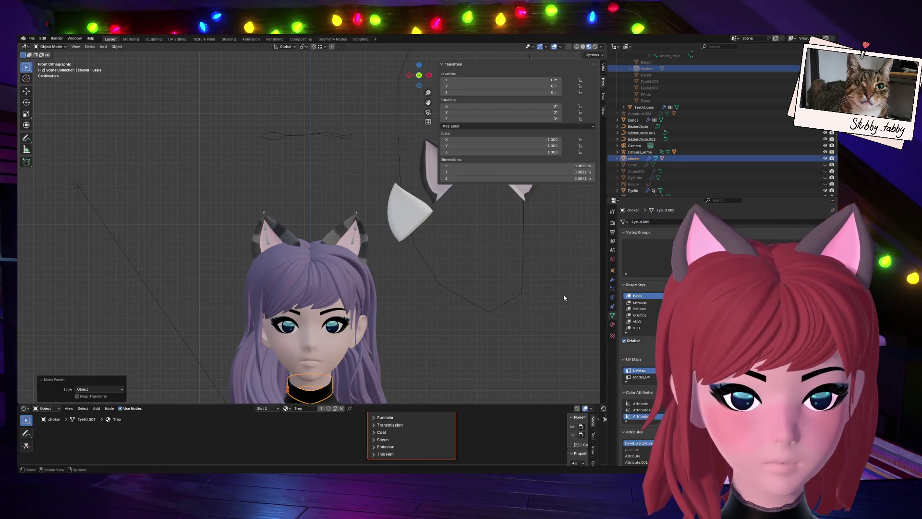
{"action": "left_click", "coordinate": [420, 373]}
{"action": "left_click", "coordinate": [331, 392]}
{"action": "key", "text": "g"}
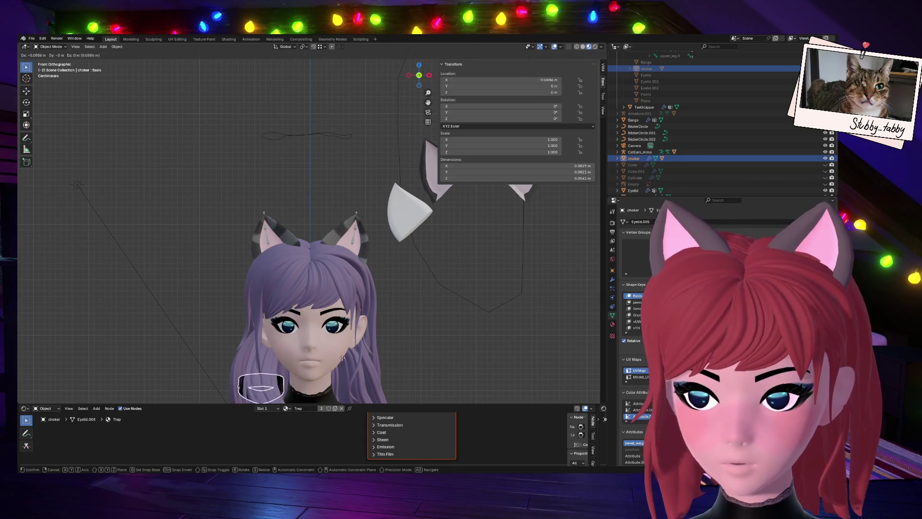
{"action": "key", "text": "Escape"}
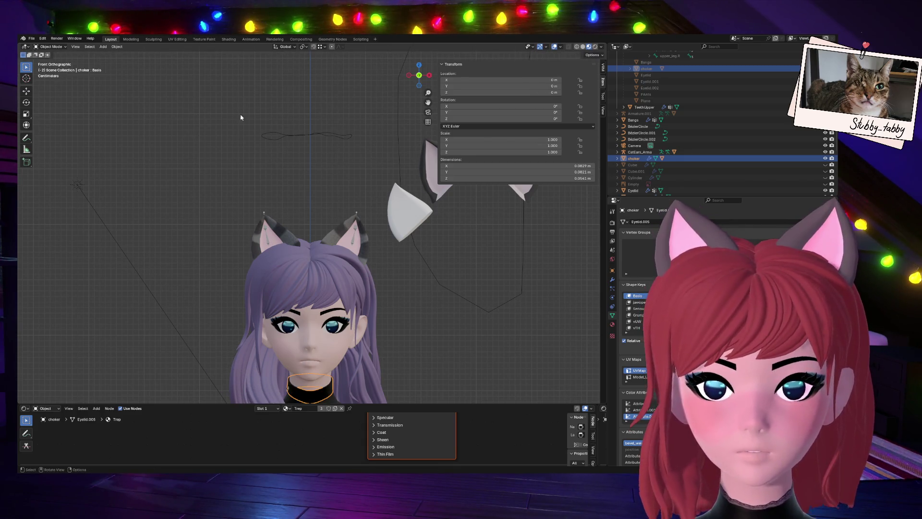
{"action": "left_click", "coordinate": [116, 47]}
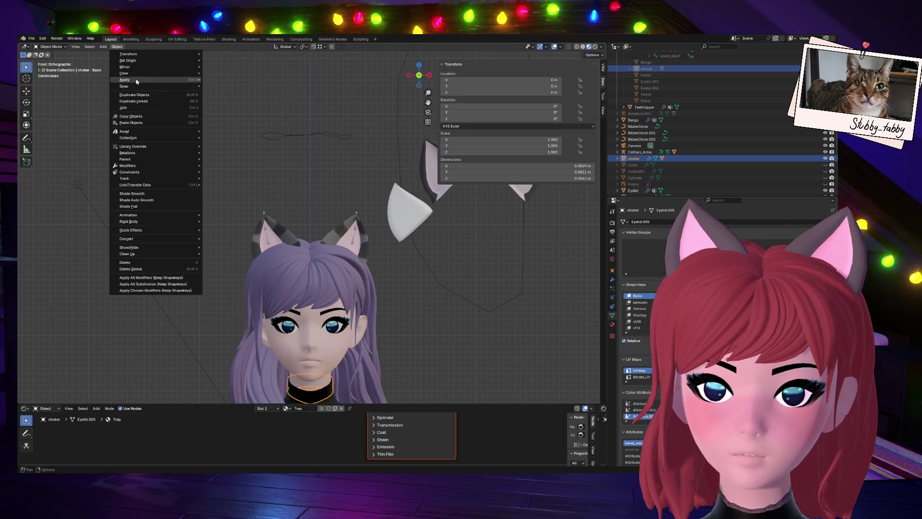
Apply all transforms to the choker and set its origin to geometry.
{"action": "mouse_move", "coordinate": [136, 82]}
{"action": "left_click", "coordinate": [226, 98]}
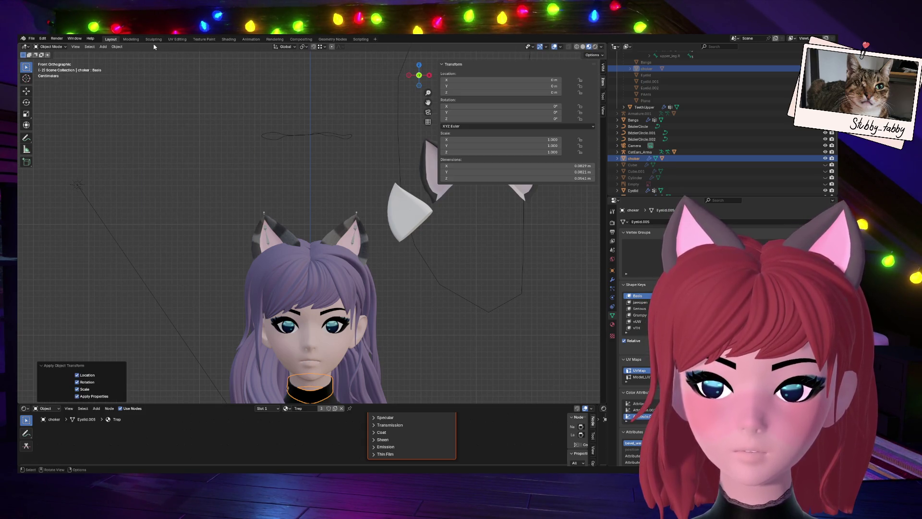
{"action": "left_click", "coordinate": [118, 48]}
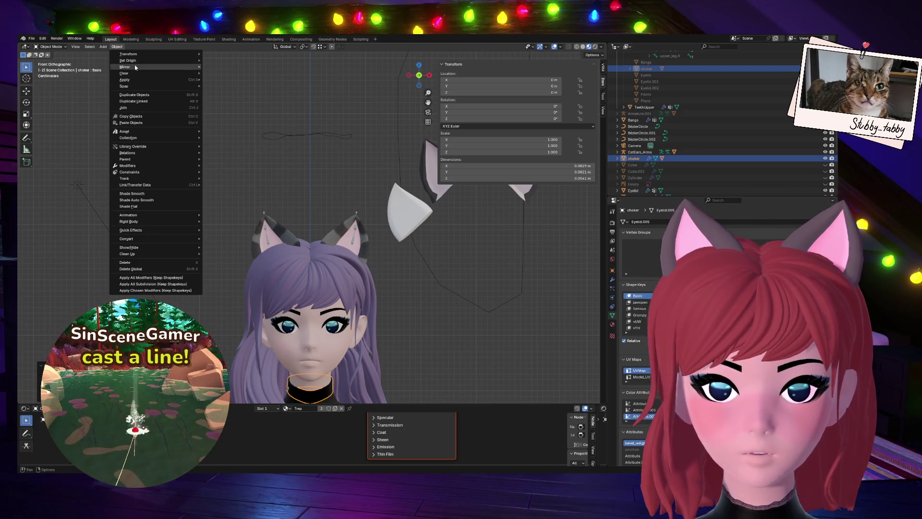
{"action": "mouse_move", "coordinate": [137, 61]}
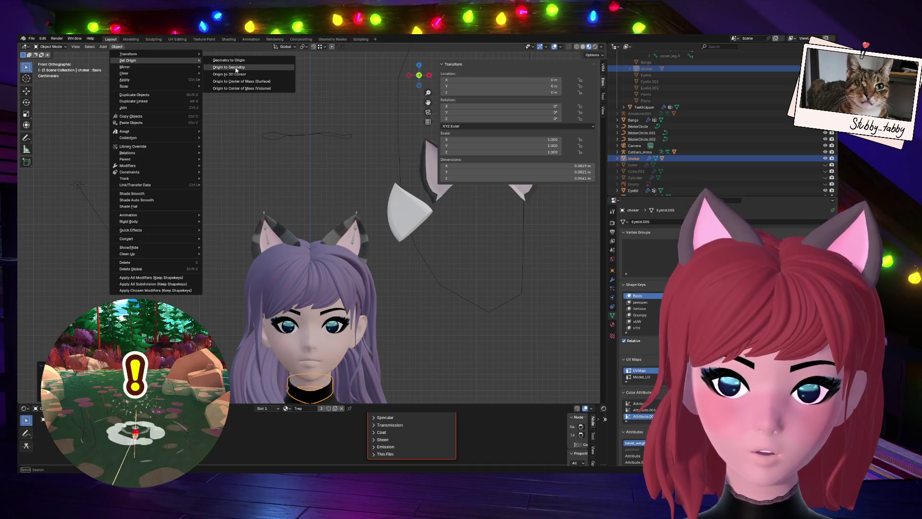
{"action": "left_click", "coordinate": [239, 67]}
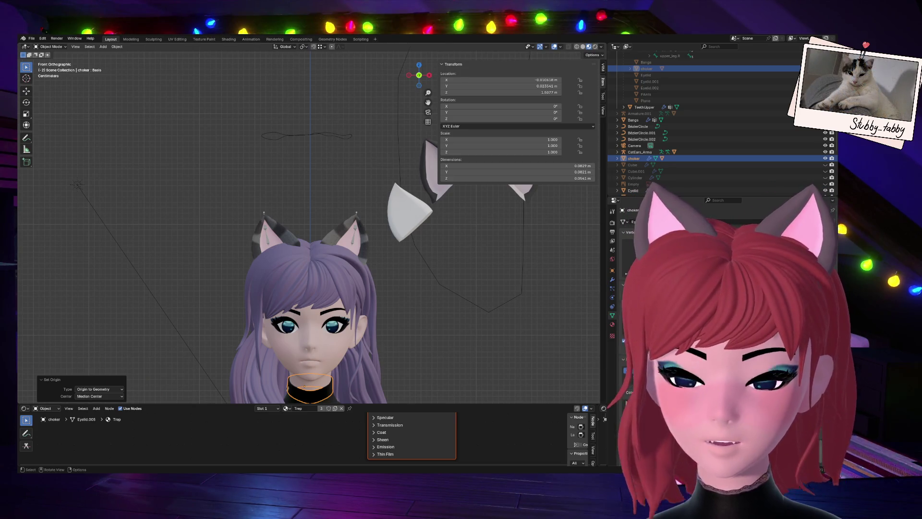
{"action": "left_click", "coordinate": [364, 231]}
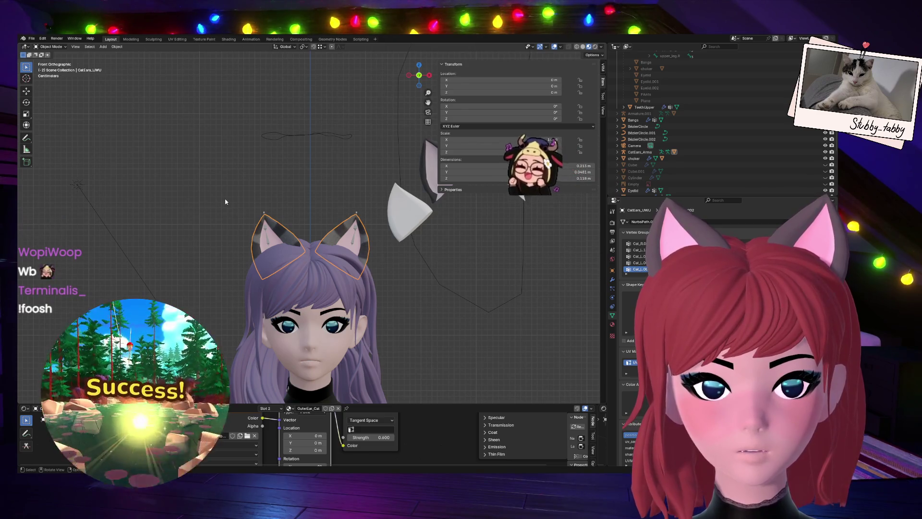
{"action": "left_click", "coordinate": [306, 395]}
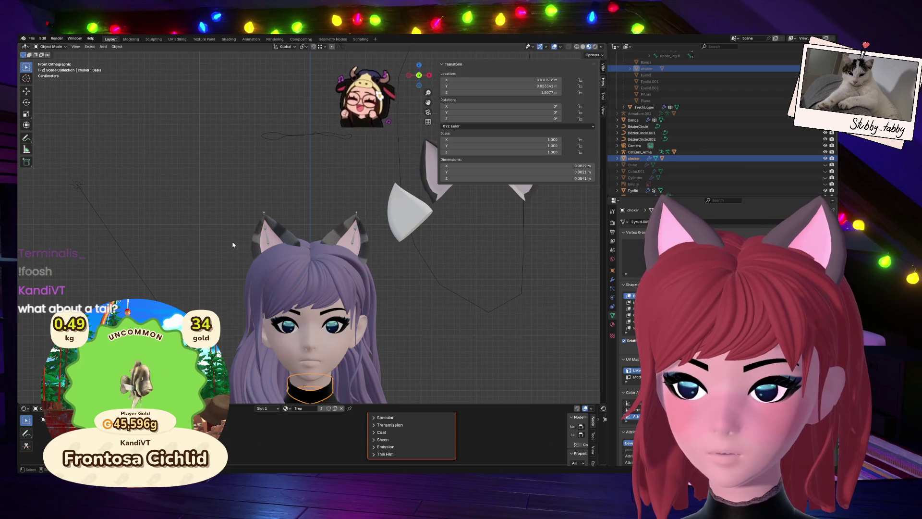
{"action": "scroll", "coordinate": [233, 245], "scroll_direction": "down", "scroll_amount": 2}
{"action": "scroll", "coordinate": [233, 245], "scroll_direction": "up", "scroll_amount": 2}
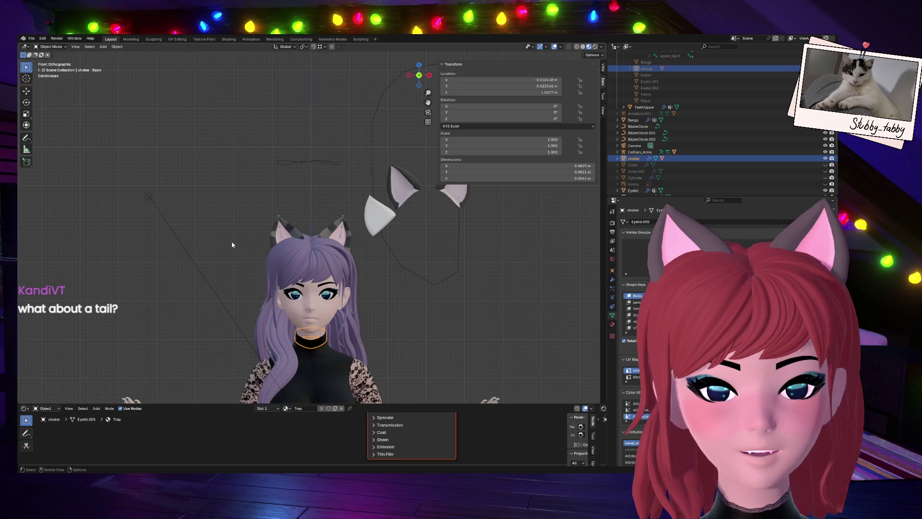
{"action": "scroll", "coordinate": [233, 251], "scroll_direction": "up", "scroll_amount": 1}
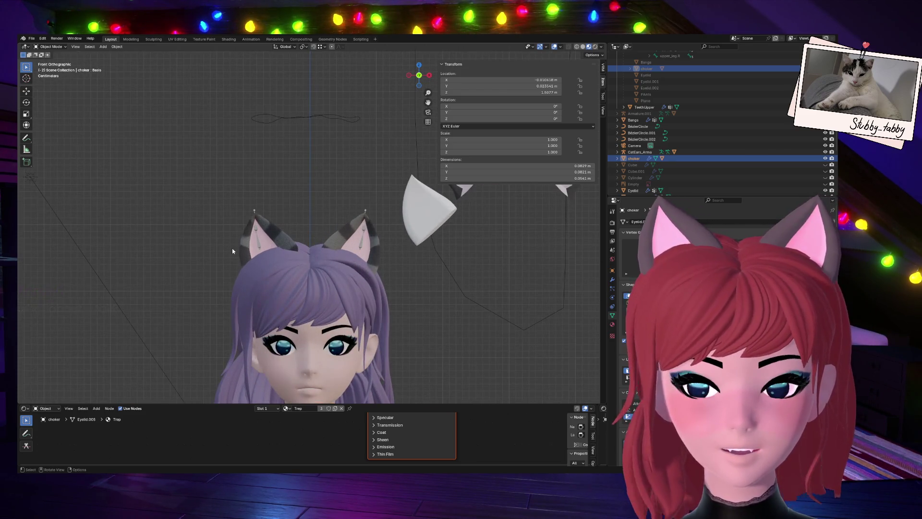
{"action": "scroll", "coordinate": [234, 258], "scroll_direction": "down", "scroll_amount": 2}
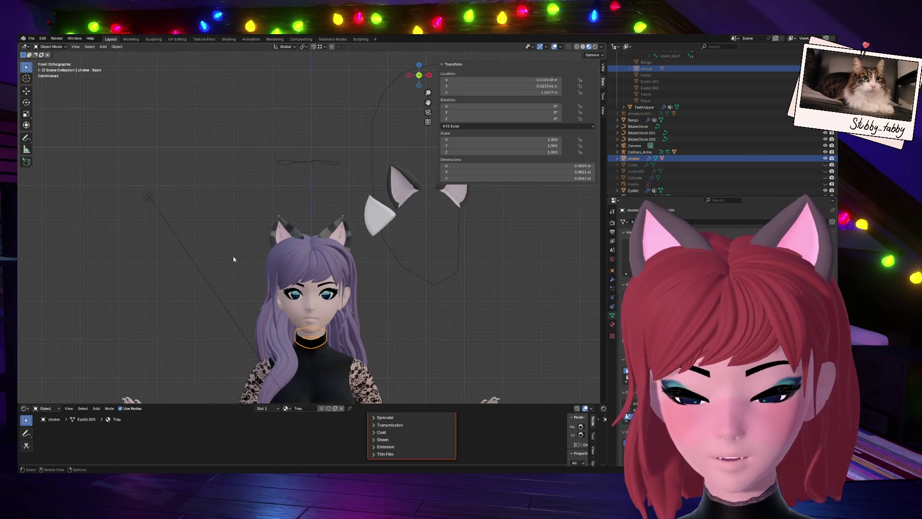
{"action": "scroll", "coordinate": [234, 259], "scroll_direction": "down", "scroll_amount": 3}
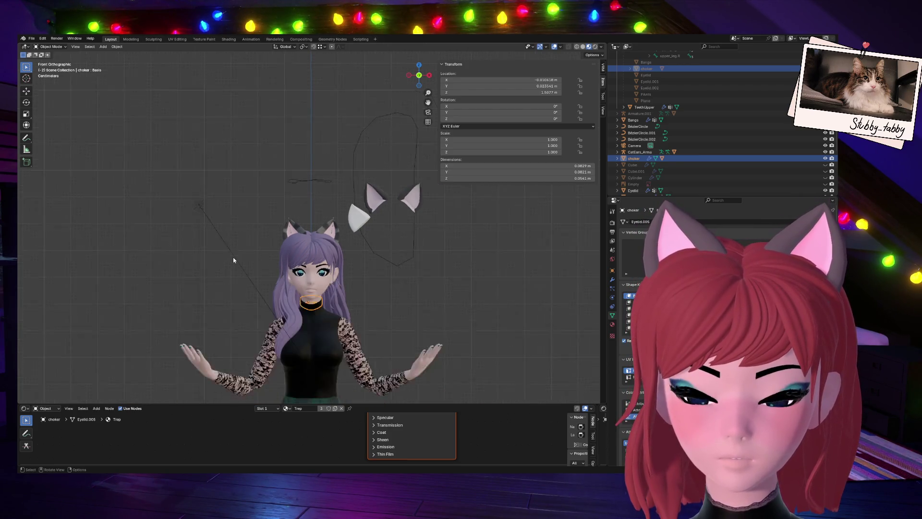
{"action": "scroll", "coordinate": [233, 260], "scroll_direction": "up", "scroll_amount": 2}
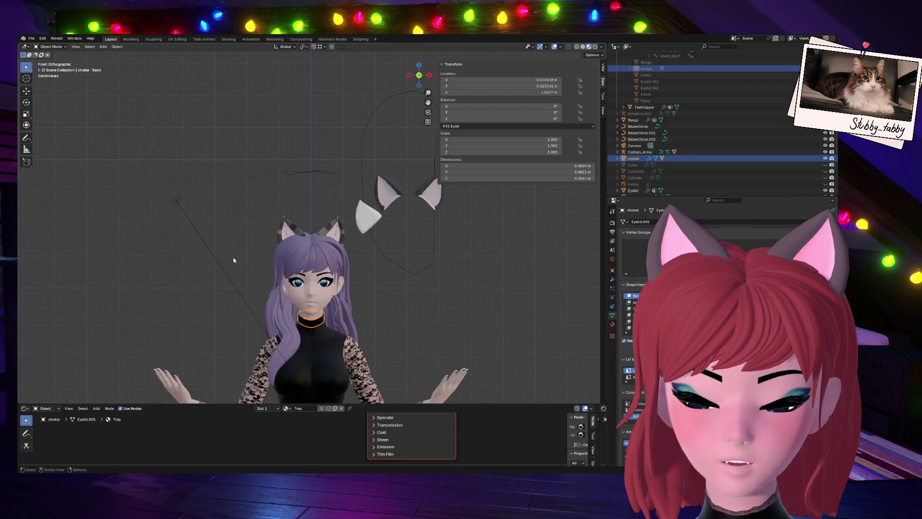
{"action": "scroll", "coordinate": [234, 260], "scroll_direction": "up", "scroll_amount": 1}
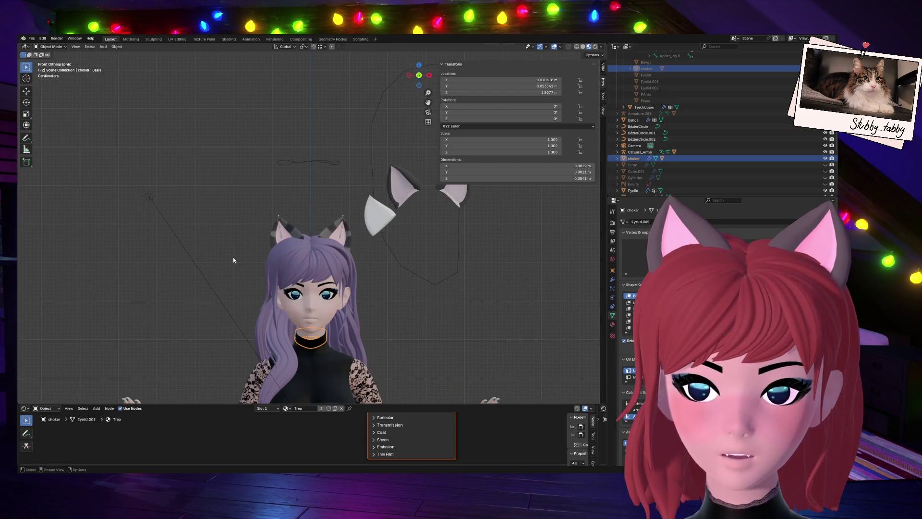
{"action": "scroll", "coordinate": [233, 260], "scroll_direction": "up", "scroll_amount": 1}
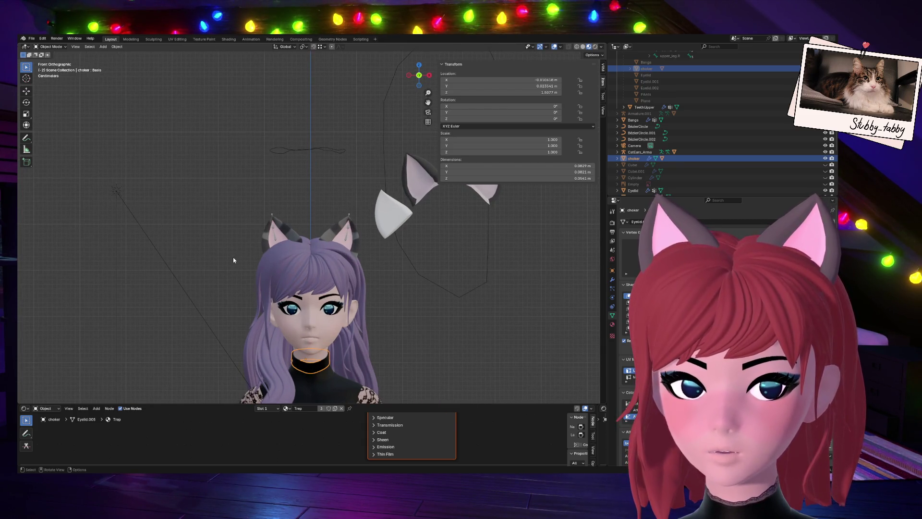
{"action": "scroll", "coordinate": [234, 260], "scroll_direction": "down", "scroll_amount": 2}
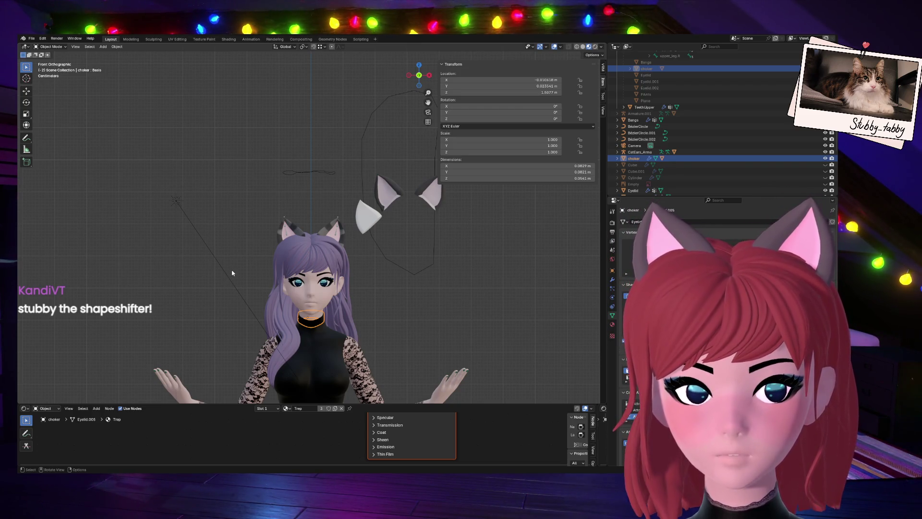
{"action": "scroll", "coordinate": [279, 283], "scroll_direction": "down", "scroll_amount": 3}
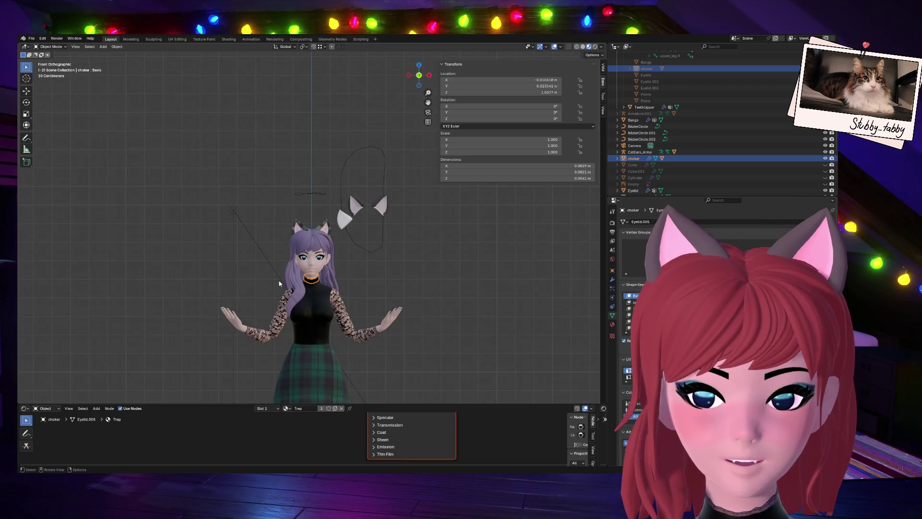
{"action": "scroll", "coordinate": [279, 283], "scroll_direction": "up", "scroll_amount": 2}
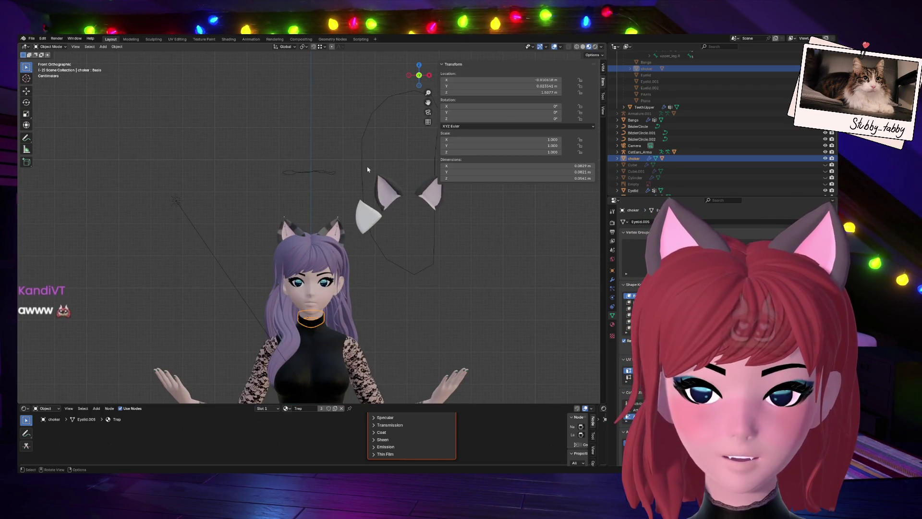
{"action": "mouse_move", "coordinate": [421, 76]}
{"action": "left_mouse_down"}
{"action": "mouse_move", "coordinate": [326, 101]}
{"action": "mouse_move", "coordinate": [421, 76]}
{"action": "left_mouse_up"}
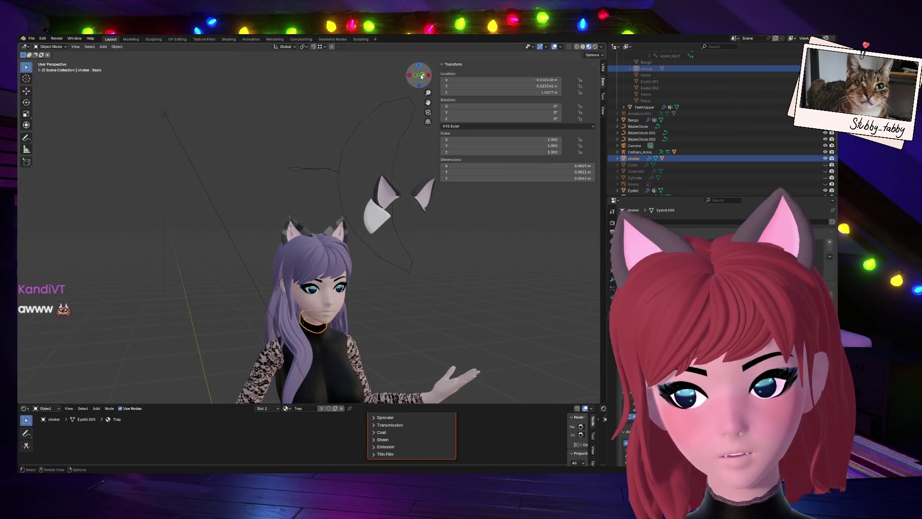
{"action": "left_click", "coordinate": [377, 216]}
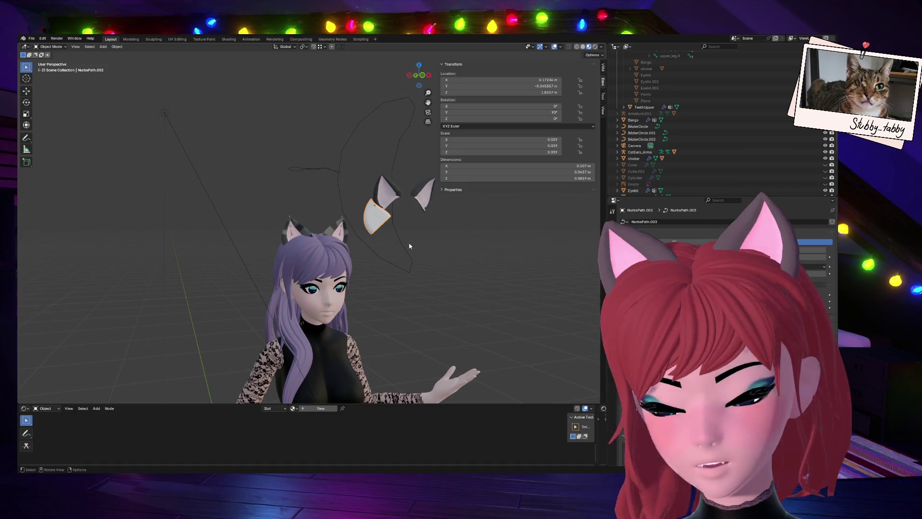
Enter Edit Mode on the ear curve and switch to front orthographic view.
{"action": "key", "text": "Tab"}
{"action": "scroll", "coordinate": [427, 237], "scroll_direction": "up", "scroll_amount": 4}
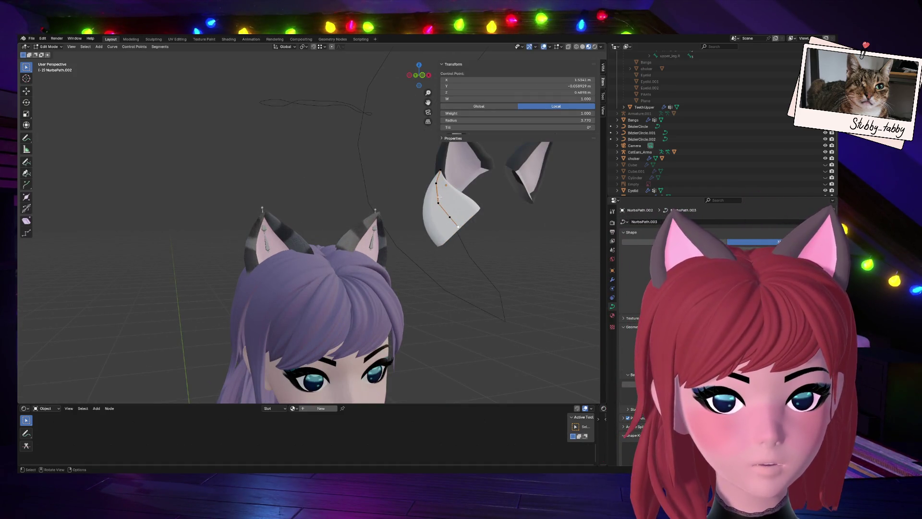
{"action": "left_click", "coordinate": [424, 77]}
{"action": "scroll", "coordinate": [331, 242], "scroll_direction": "down", "scroll_amount": 5}
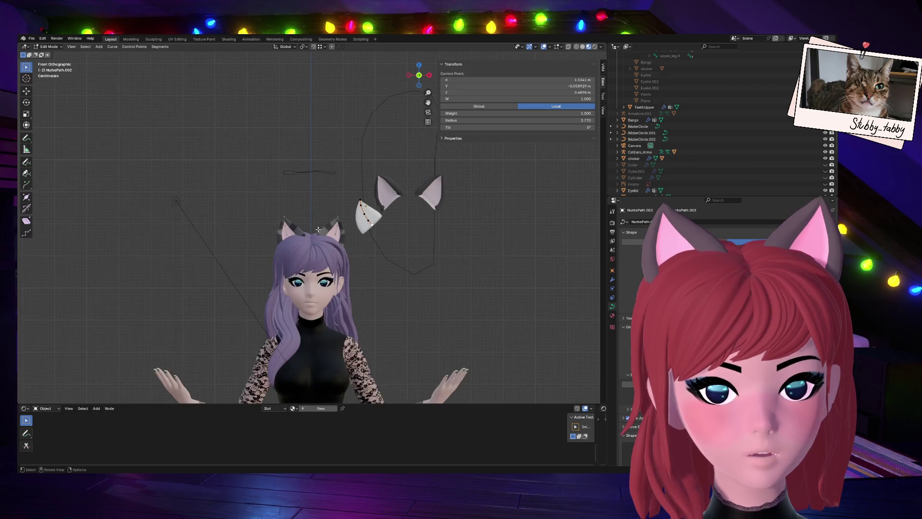
{"action": "scroll", "coordinate": [331, 242], "scroll_direction": "up", "scroll_amount": 6}
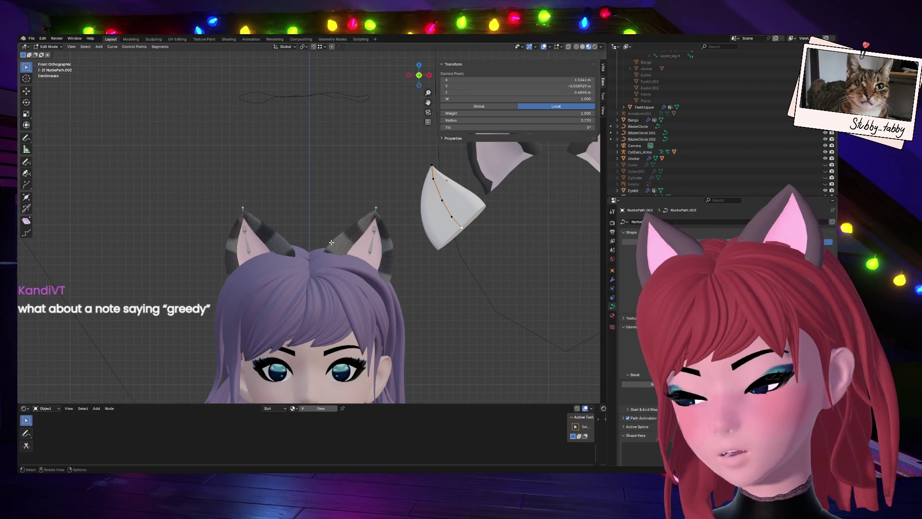
Deselect the curve's control point, return to Object Mode and bring up the Add menu.
{"action": "left_click", "coordinate": [331, 242]}
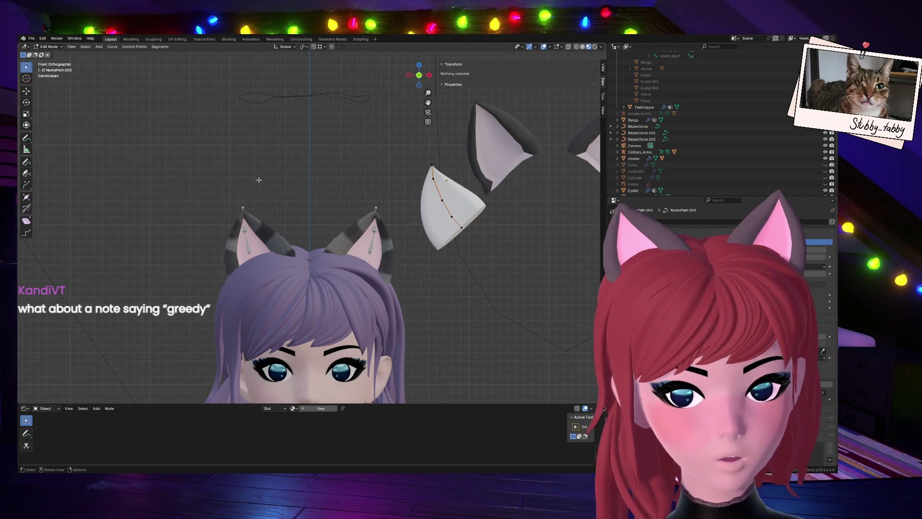
{"action": "scroll", "coordinate": [374, 209], "scroll_direction": "down", "scroll_amount": 3}
{"action": "scroll", "coordinate": [374, 209], "scroll_direction": "up", "scroll_amount": 1}
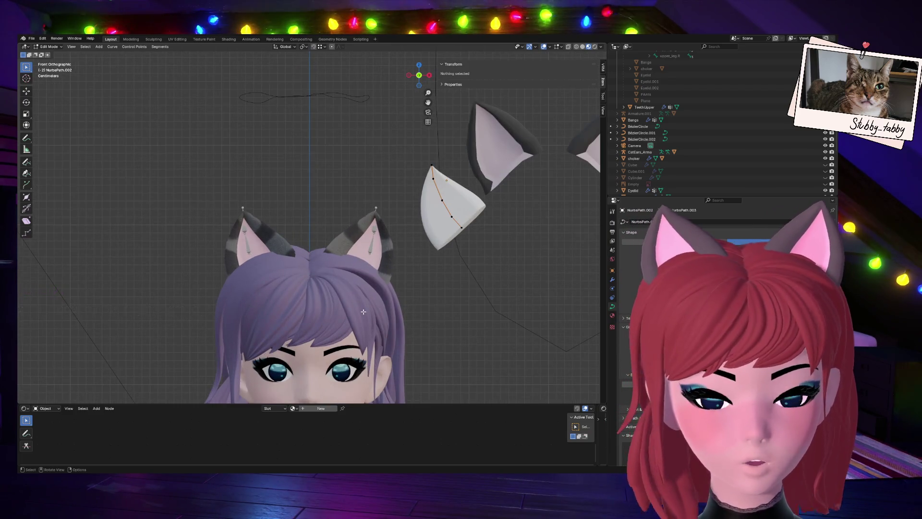
{"action": "scroll", "coordinate": [374, 209], "scroll_direction": "up", "scroll_amount": 1}
{"action": "scroll", "coordinate": [397, 302], "scroll_direction": "down", "scroll_amount": 1}
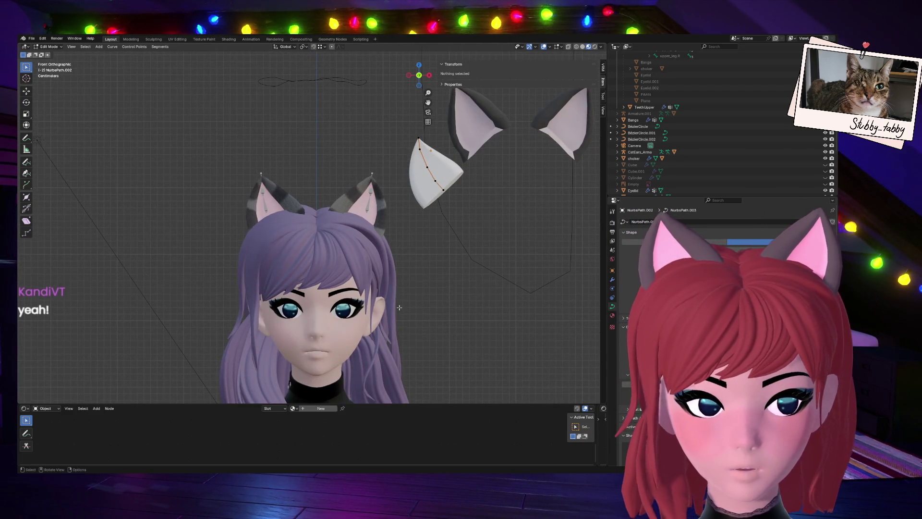
{"action": "scroll", "coordinate": [397, 302], "scroll_direction": "down", "scroll_amount": 1}
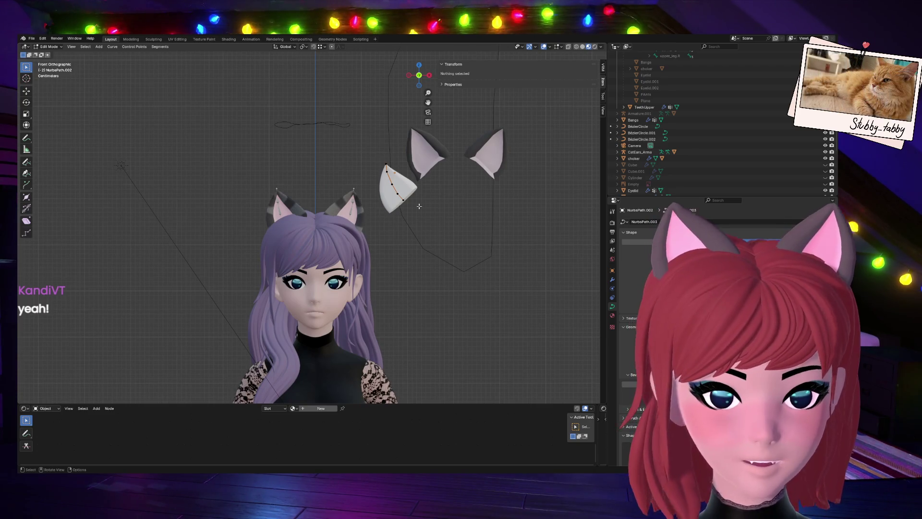
{"action": "key", "text": "Tab"}
{"action": "key", "text": "shift+a"}
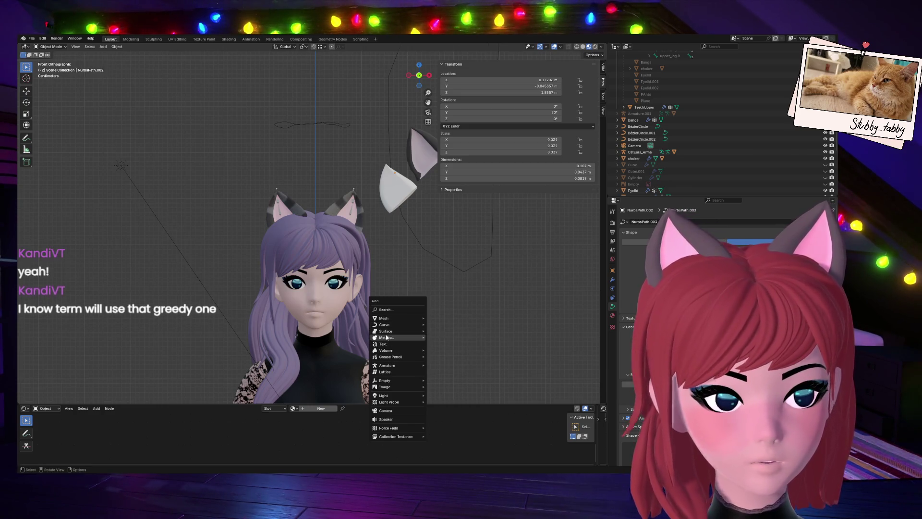
Add a plane and raise it along Z to head height, about 1.69 m.
{"action": "mouse_move", "coordinate": [378, 332]}
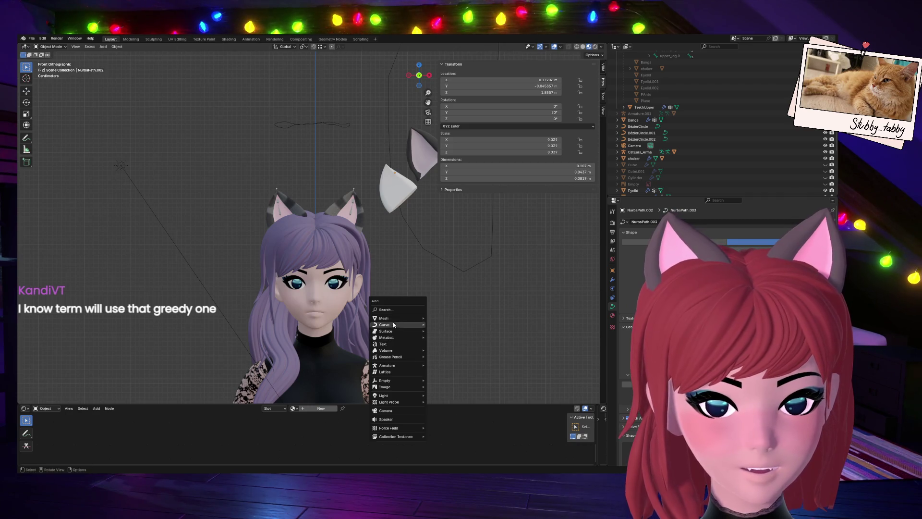
{"action": "mouse_move", "coordinate": [394, 318]}
{"action": "left_click", "coordinate": [444, 318]}
{"action": "scroll", "coordinate": [396, 352], "scroll_direction": "down", "scroll_amount": 8}
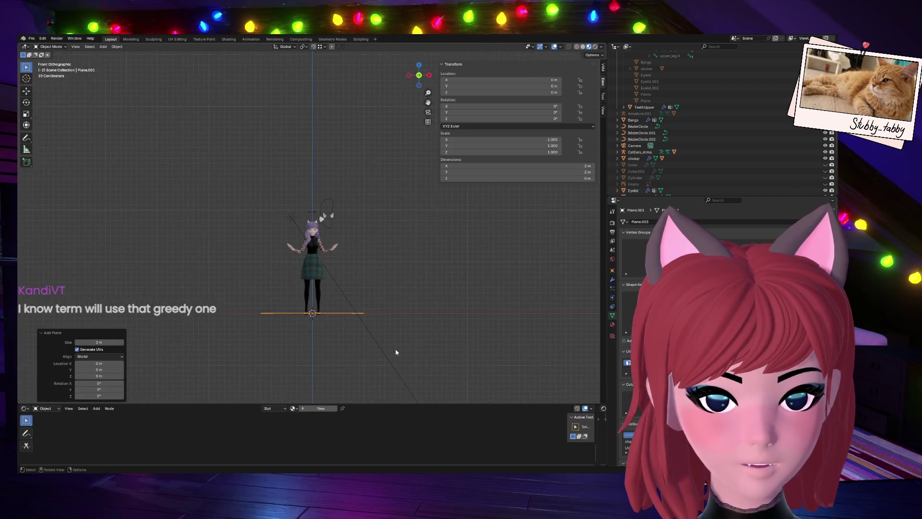
{"action": "key", "text": "g"}
{"action": "key", "text": "z"}
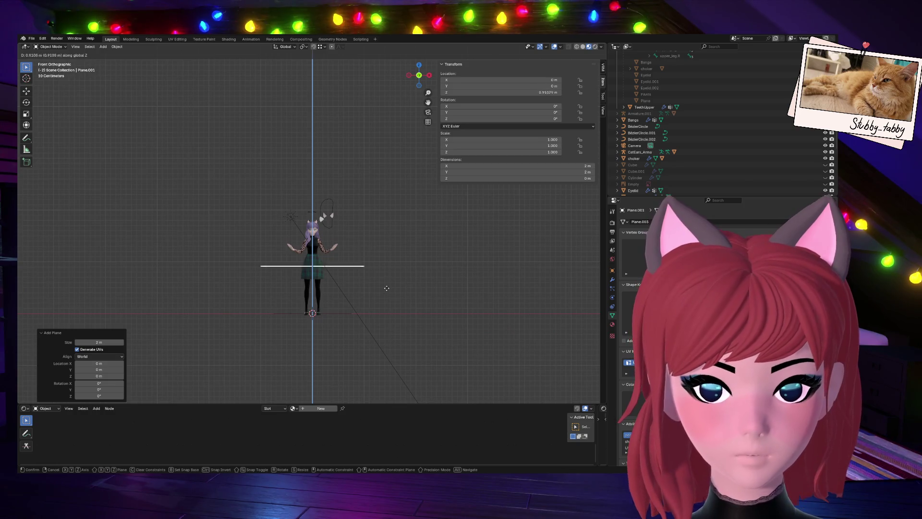
{"action": "left_click", "coordinate": [387, 249]}
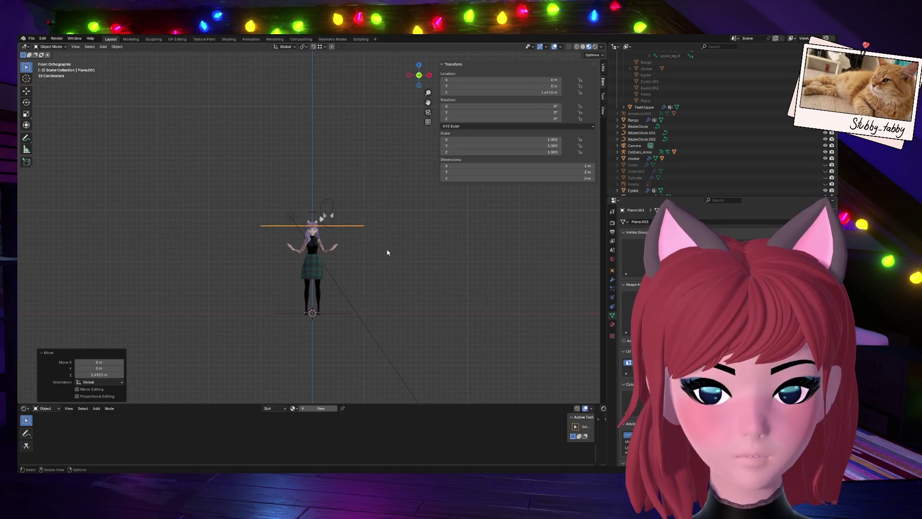
In Right view, rotate the plane 90° on X so it stands upright.
{"action": "left_click", "coordinate": [429, 78]}
{"action": "key", "text": "r"}
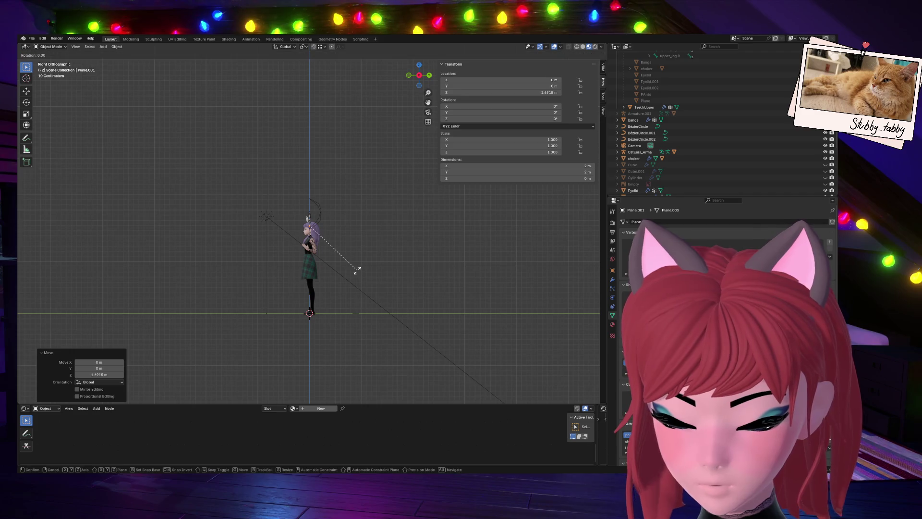
{"action": "key", "text": "x"}
{"action": "key", "text": "9"}
{"action": "key", "text": "0"}
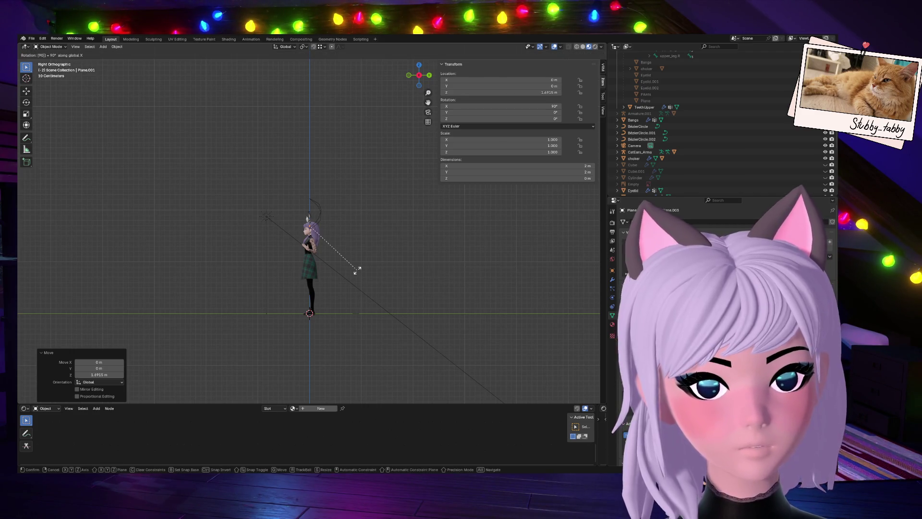
{"action": "key", "text": "Return"}
Move the plane forward on Y to about -0.121 m, then begin scaling it in Front view.
{"action": "scroll", "coordinate": [353, 226], "scroll_direction": "up", "scroll_amount": 5}
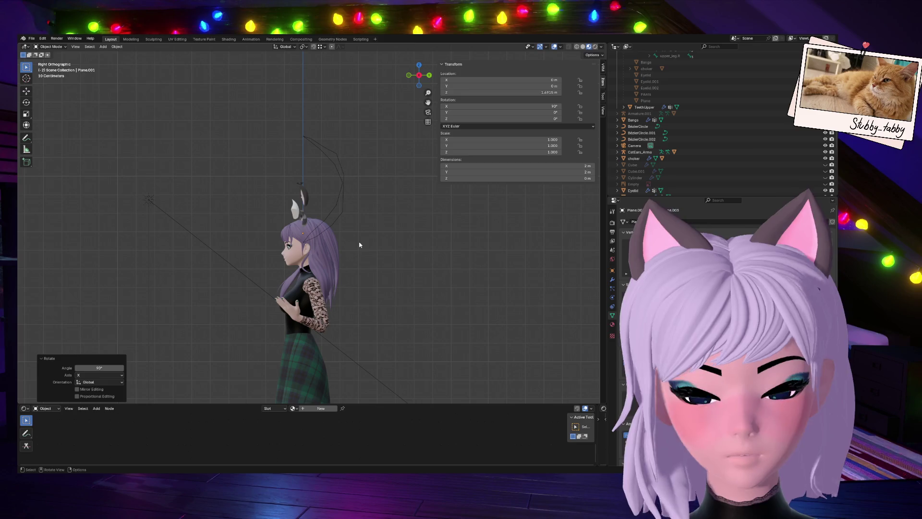
{"action": "key", "text": "g"}
{"action": "key", "text": "y"}
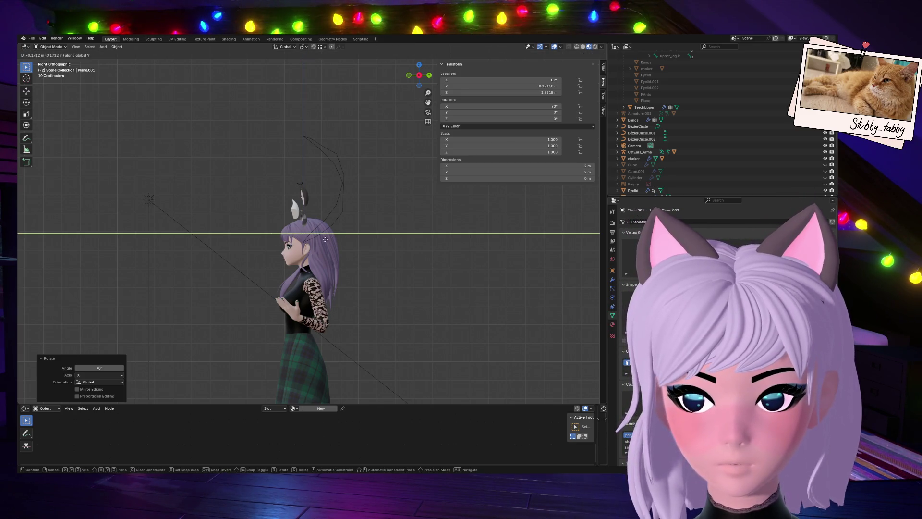
{"action": "left_click", "coordinate": [338, 244]}
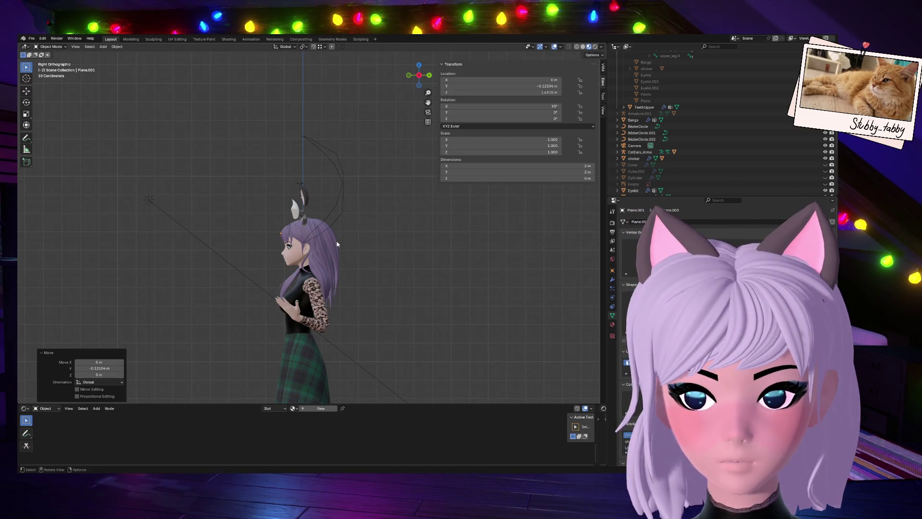
{"action": "key", "text": "KP_1"}
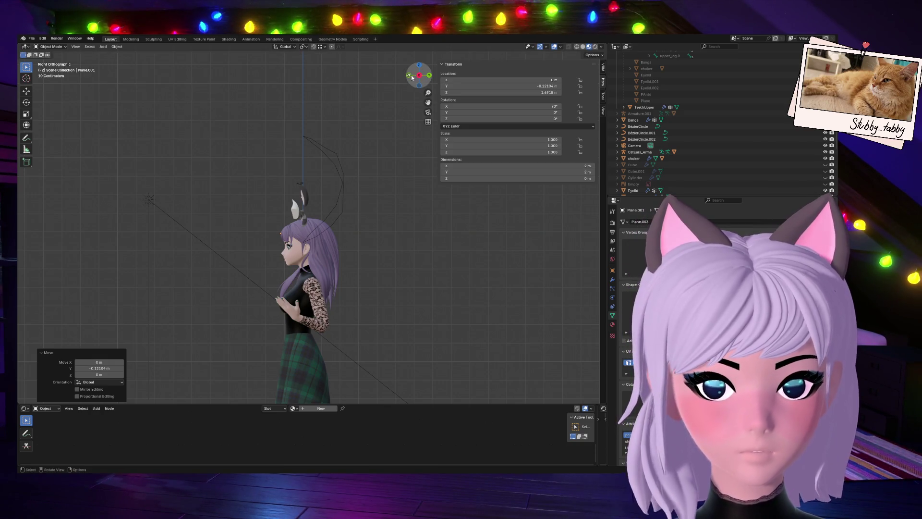
{"action": "scroll", "coordinate": [430, 202], "scroll_direction": "down", "scroll_amount": 4}
{"action": "key", "text": "s"}
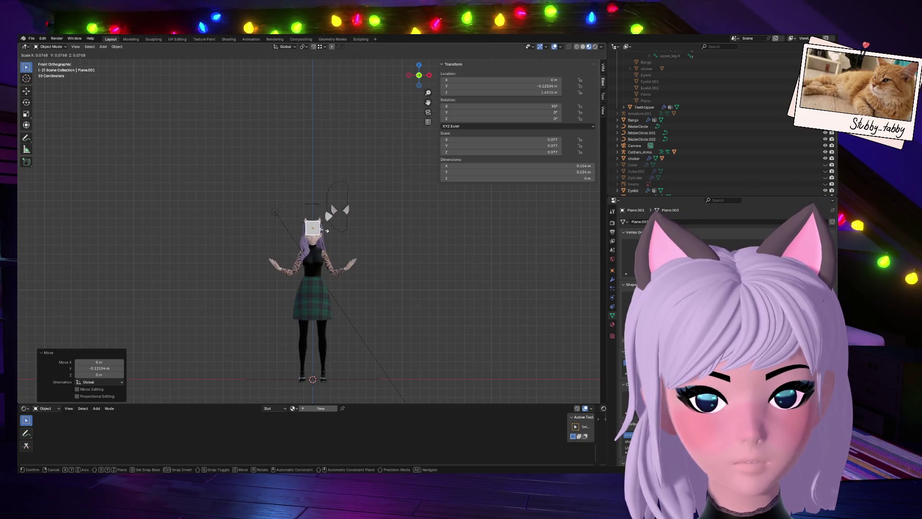
Shrink the plane to about 0.040 scale, a small square over the middle of the forehead.
{"action": "left_click", "coordinate": [319, 229]}
{"action": "key", "text": "KP_Decimal"}
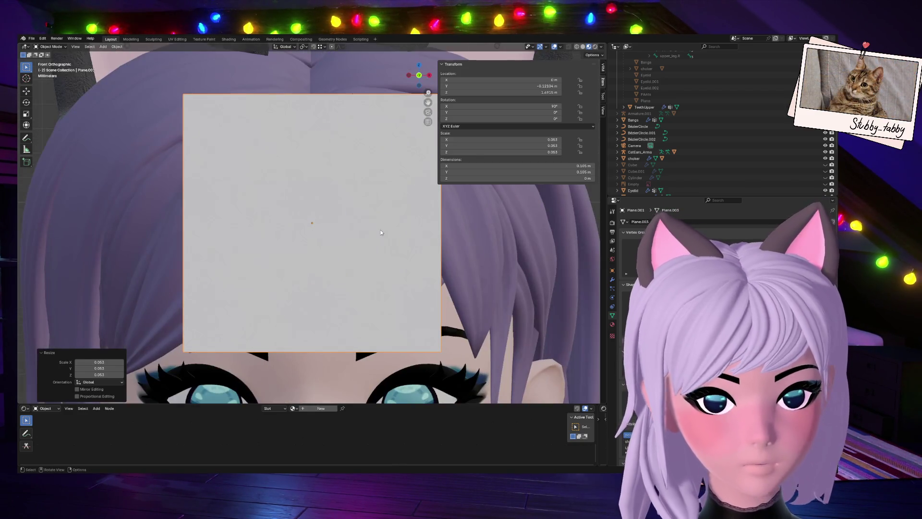
{"action": "scroll", "coordinate": [382, 230], "scroll_direction": "down", "scroll_amount": 6}
{"action": "mouse_move", "coordinate": [419, 76]}
{"action": "left_mouse_down"}
{"action": "mouse_move", "coordinate": [451, 92]}
{"action": "mouse_move", "coordinate": [331, 273]}
{"action": "left_mouse_up"}
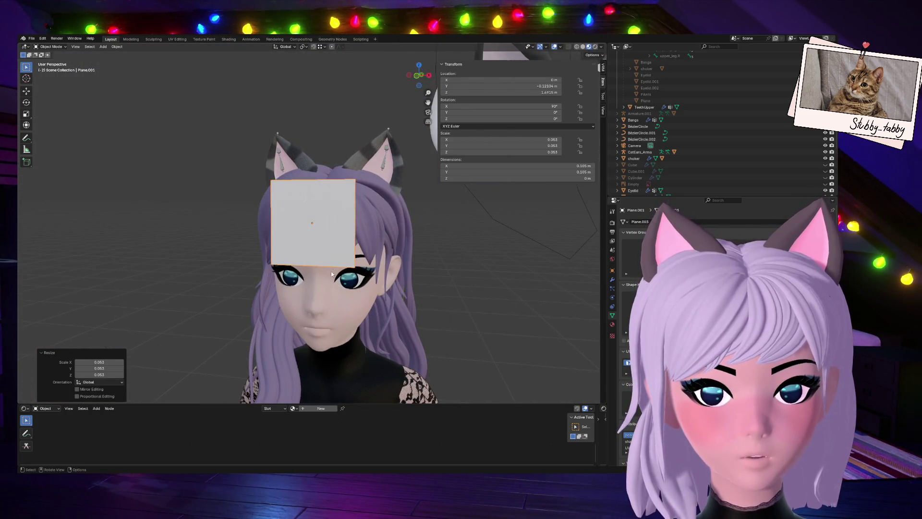
{"action": "left_click", "coordinate": [416, 75]}
{"action": "key", "text": "s"}
{"action": "left_click", "coordinate": [390, 234]}
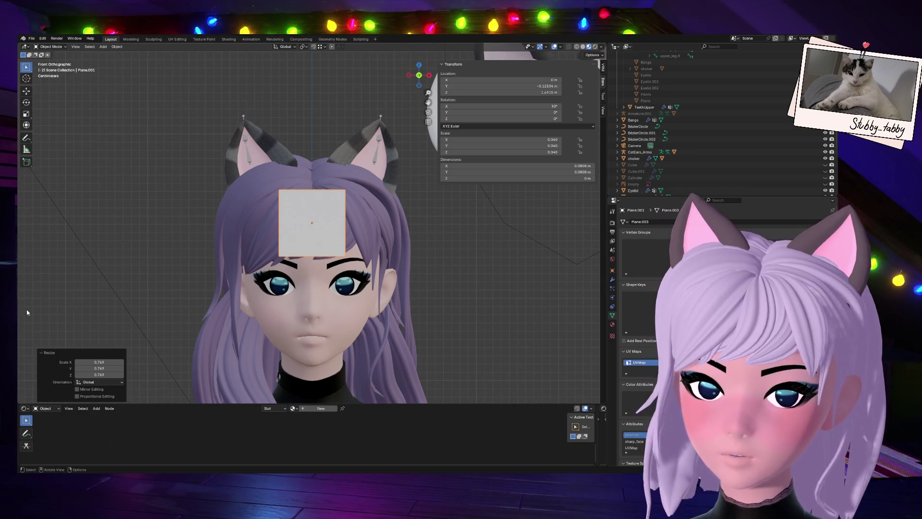
{"action": "scroll", "coordinate": [121, 282], "scroll_direction": "down", "scroll_amount": 1}
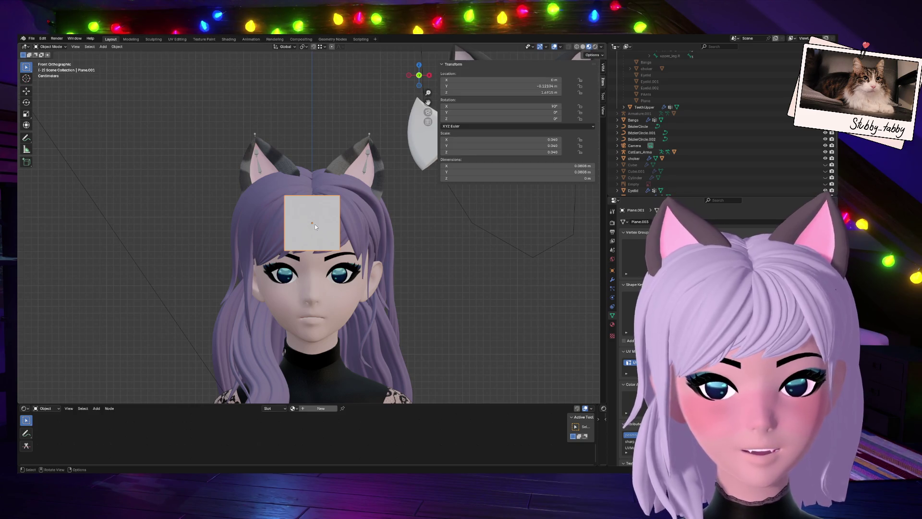
{"action": "scroll", "coordinate": [327, 226], "scroll_direction": "up", "scroll_amount": 2}
{"action": "mouse_move", "coordinate": [426, 77]}
{"action": "left_mouse_down"}
{"action": "mouse_move", "coordinate": [375, 81]}
{"action": "mouse_move", "coordinate": [422, 79]}
{"action": "left_mouse_up"}
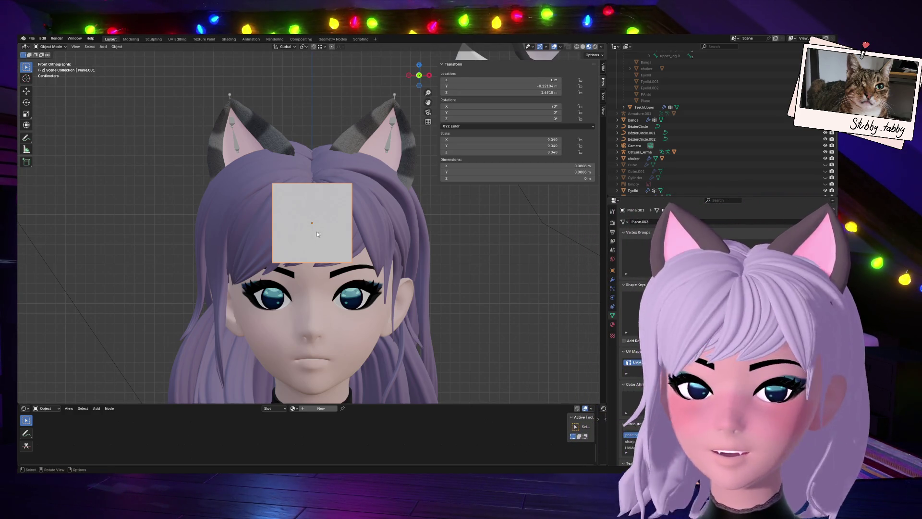
{"action": "mouse_move", "coordinate": [316, 232]}
{"action": "middle_mouse_down"}
{"action": "mouse_move", "coordinate": [269, 259]}
{"action": "mouse_move", "coordinate": [315, 235]}
{"action": "middle_mouse_up"}
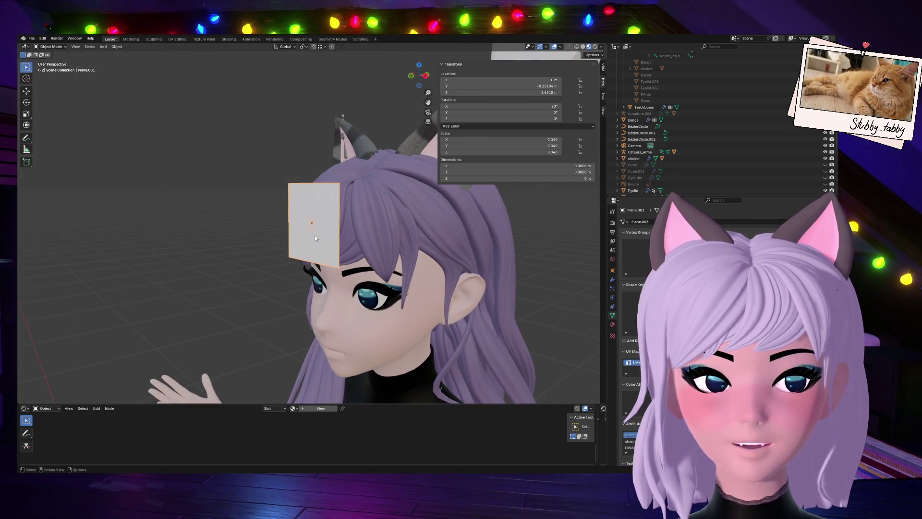
In Edit Mode, subdivide the plane three times into a finer grid.
{"action": "key", "text": "Tab"}
{"action": "right_click", "coordinate": [305, 238]}
{"action": "left_click", "coordinate": [304, 253]}
{"action": "right_click", "coordinate": [315, 242]}
{"action": "left_click", "coordinate": [315, 242]}
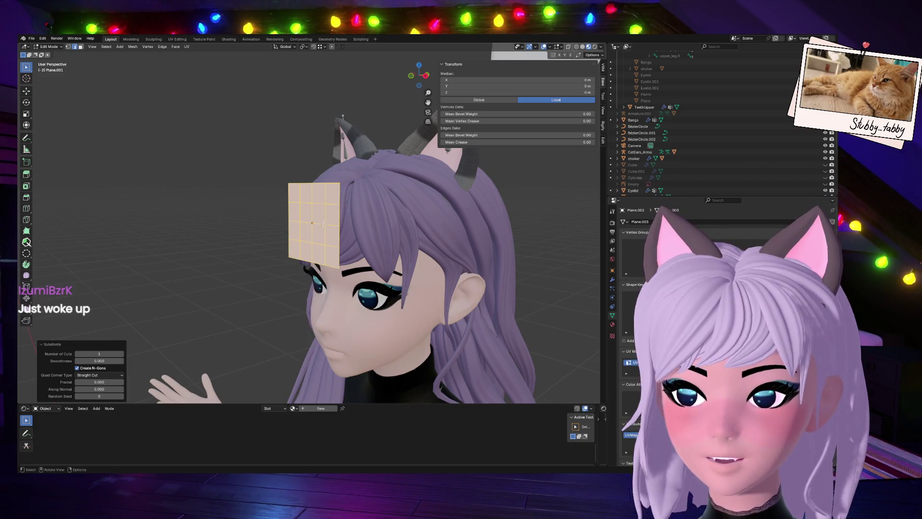
{"action": "right_click", "coordinate": [323, 224]}
{"action": "left_click", "coordinate": [311, 224]}
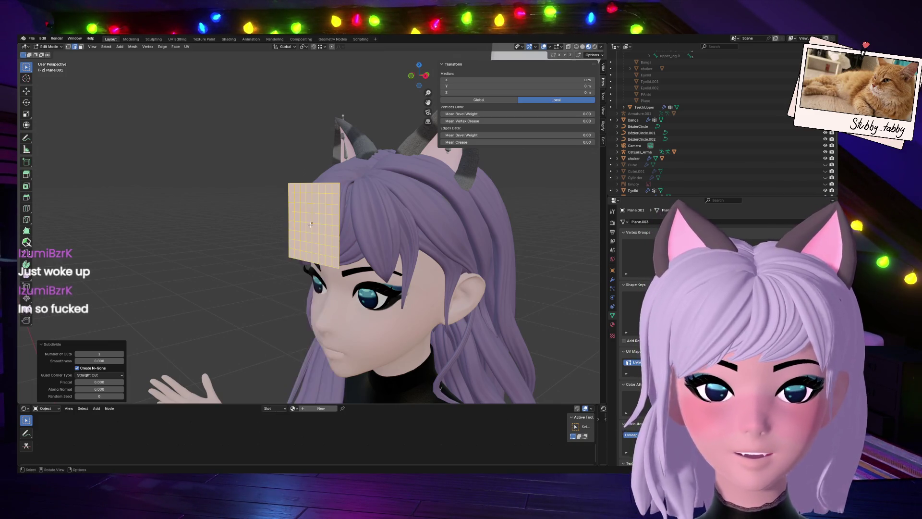
Clear the selection and select the note's top row of faces from the front.
{"action": "left_click", "coordinate": [426, 76]}
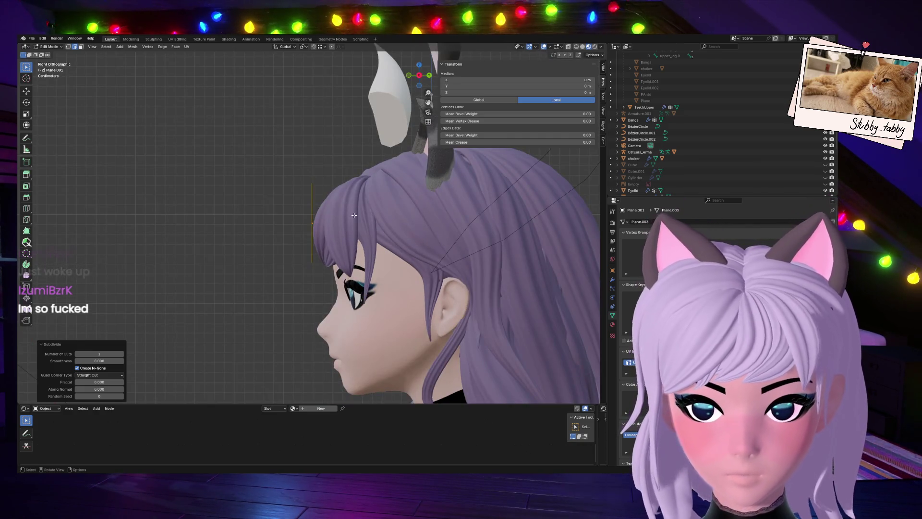
{"action": "key", "text": "g"}
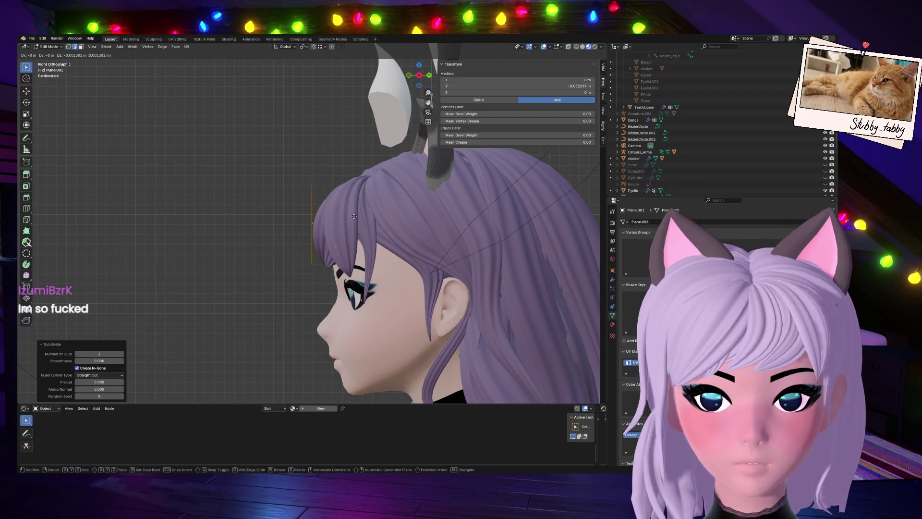
{"action": "key", "text": "Escape"}
{"action": "middle_click_drag", "start_coordinate": [328, 148], "coordinate": [311, 194]}
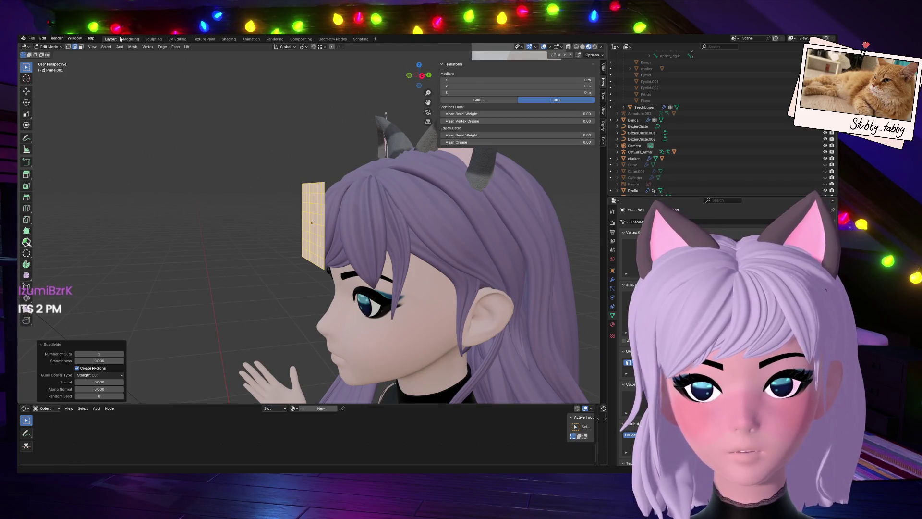
{"action": "key", "text": "a"}
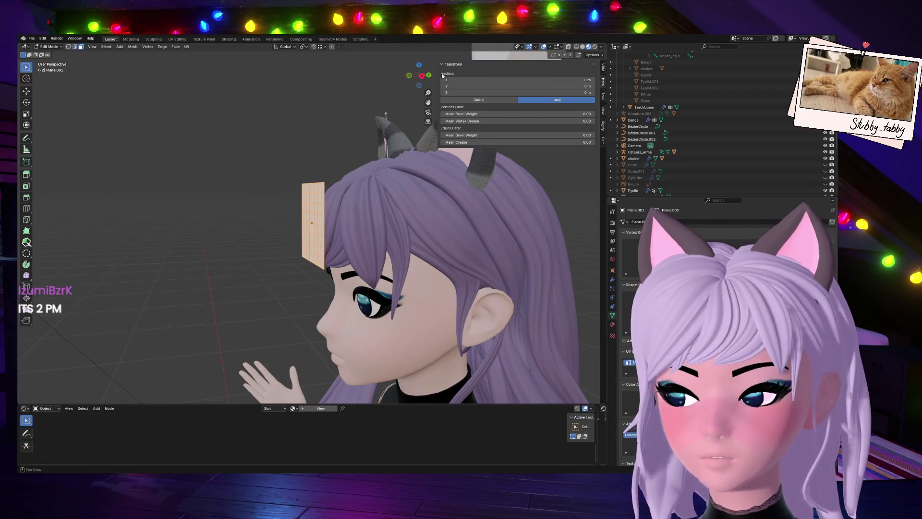
{"action": "left_click", "coordinate": [423, 76]}
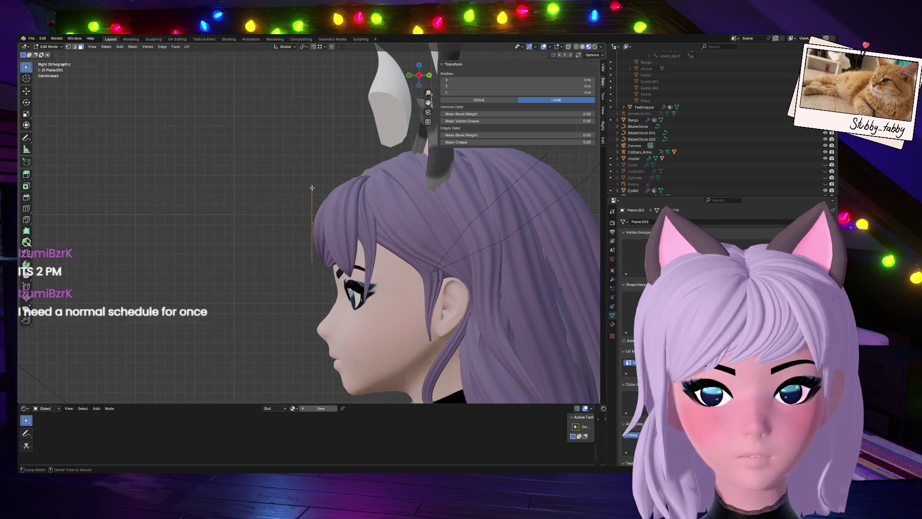
{"action": "key", "text": "alt+a"}
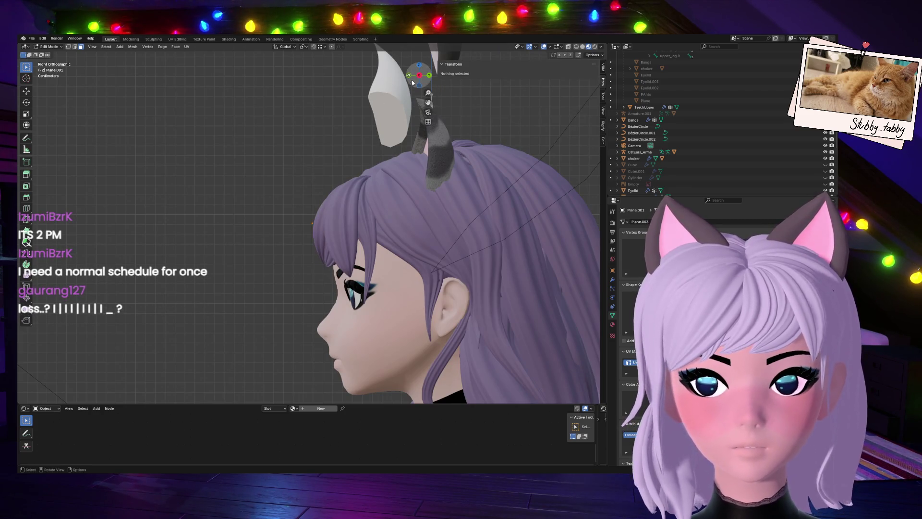
{"action": "left_click", "coordinate": [408, 75]}
{"action": "left_click", "coordinate": [310, 185], "text": "alt"}
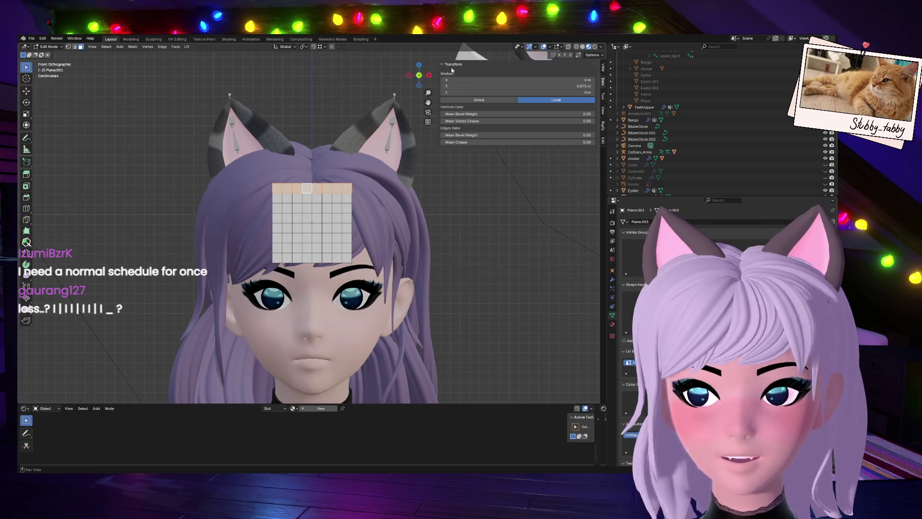
With proportional editing on, move the top edge back, tilt it 38°, and nudge it again.
{"action": "left_click", "coordinate": [429, 76]}
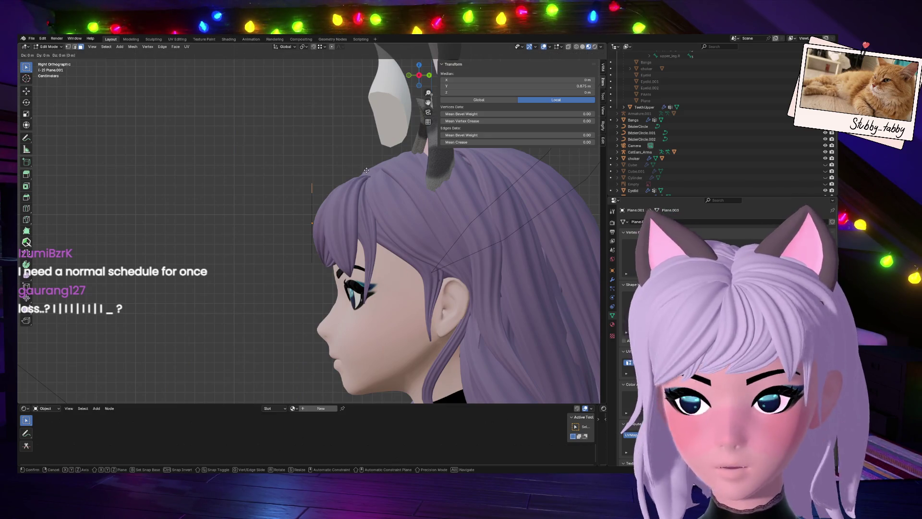
{"action": "left_click", "coordinate": [332, 46]}
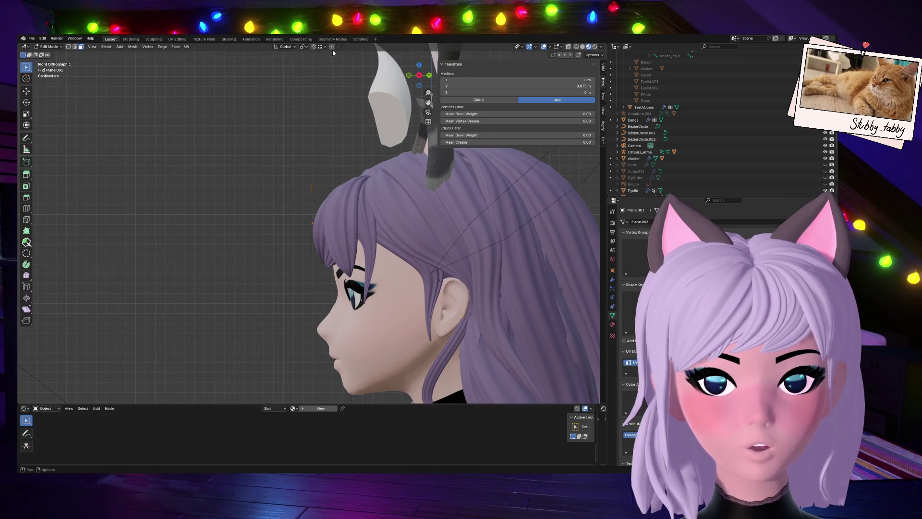
{"action": "key", "text": "g"}
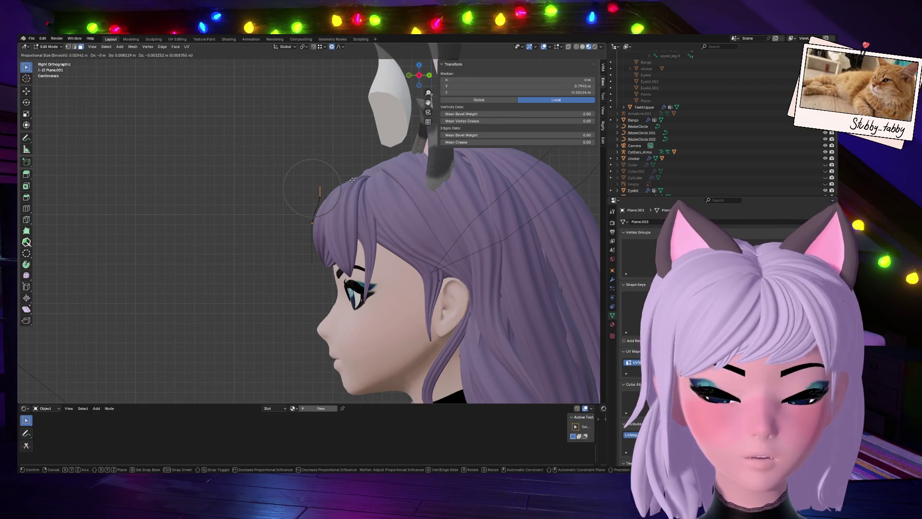
{"action": "left_click", "coordinate": [353, 184]}
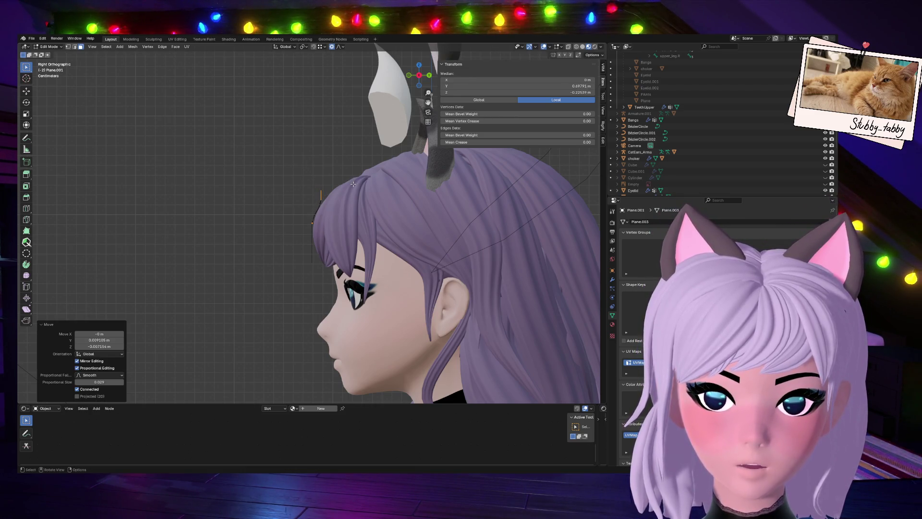
{"action": "key", "text": "r"}
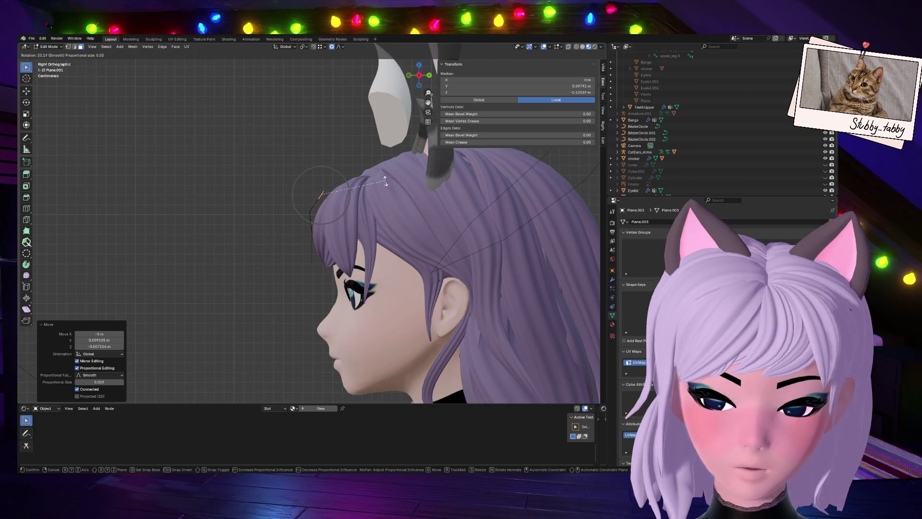
{"action": "scroll", "coordinate": [382, 187], "scroll_direction": "up", "scroll_amount": 3}
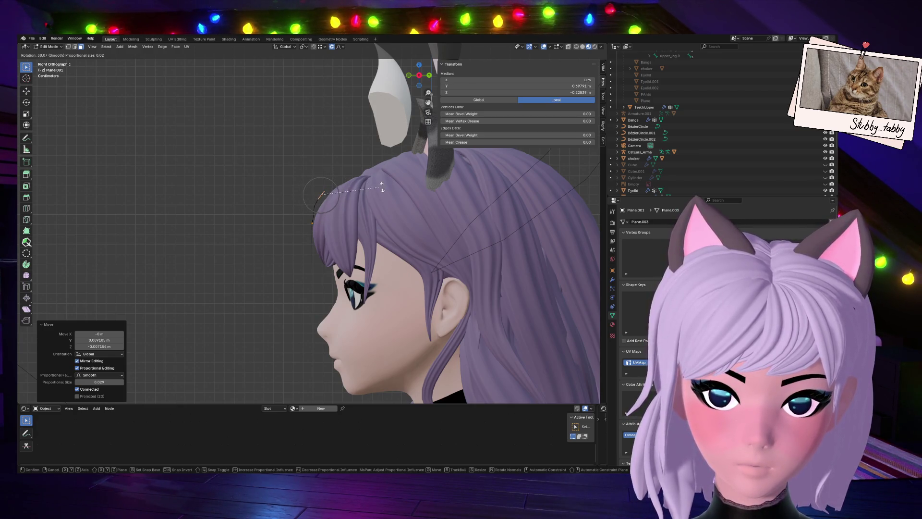
{"action": "left_click", "coordinate": [382, 193]}
{"action": "key", "text": "g"}
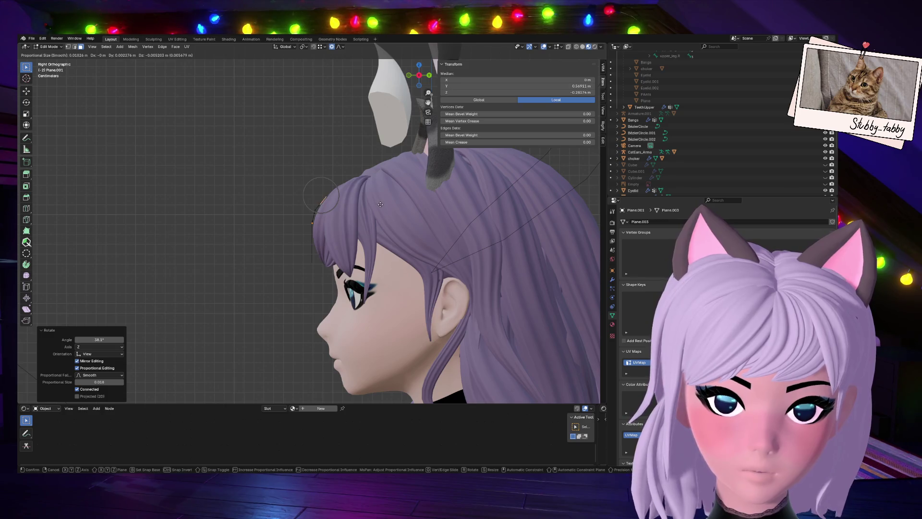
{"action": "left_click", "coordinate": [381, 179]}
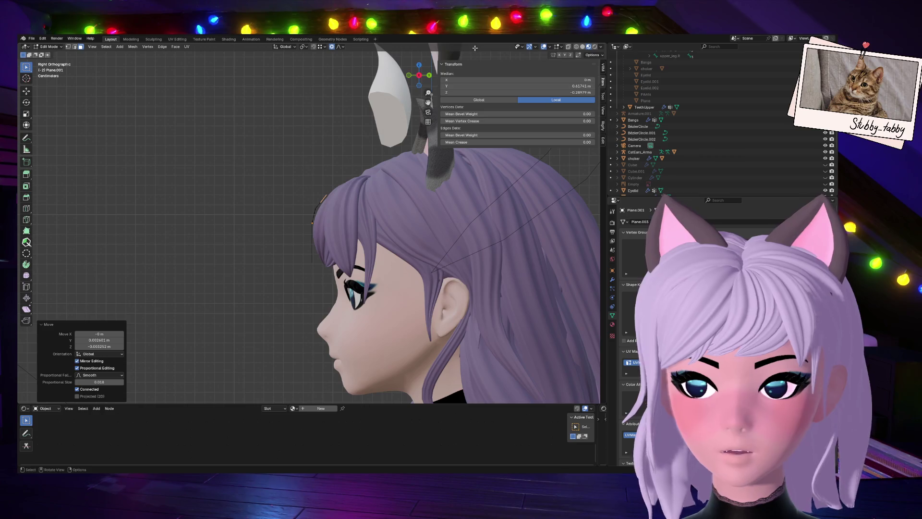
Inspect the curved note in Object Mode from front and side, then return to Edit Mode.
{"action": "left_click", "coordinate": [409, 76]}
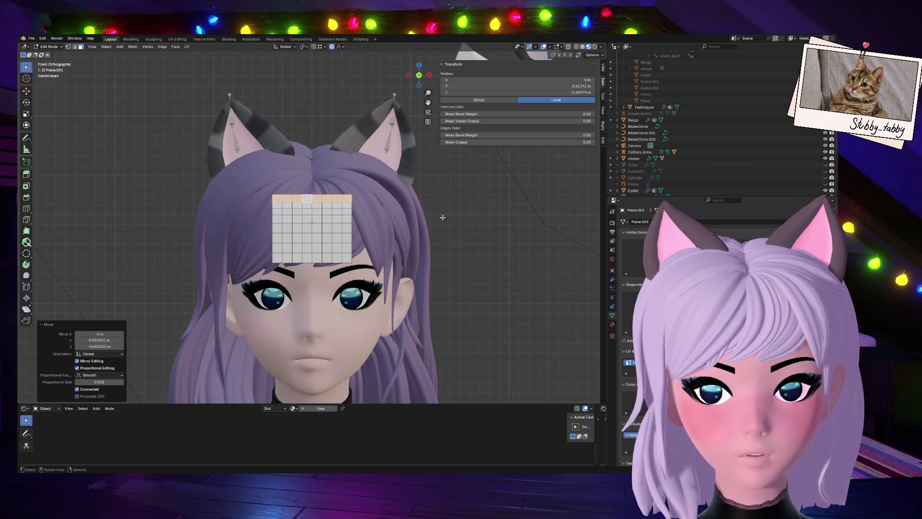
{"action": "key", "text": "Tab"}
{"action": "scroll", "coordinate": [437, 255], "scroll_direction": "down", "scroll_amount": 4}
{"action": "scroll", "coordinate": [437, 254], "scroll_direction": "up", "scroll_amount": 5}
{"action": "mouse_move", "coordinate": [419, 76]}
{"action": "left_mouse_down"}
{"action": "mouse_move", "coordinate": [403, 77]}
{"action": "mouse_move", "coordinate": [422, 75]}
{"action": "left_mouse_up"}
{"action": "key", "text": "Tab"}
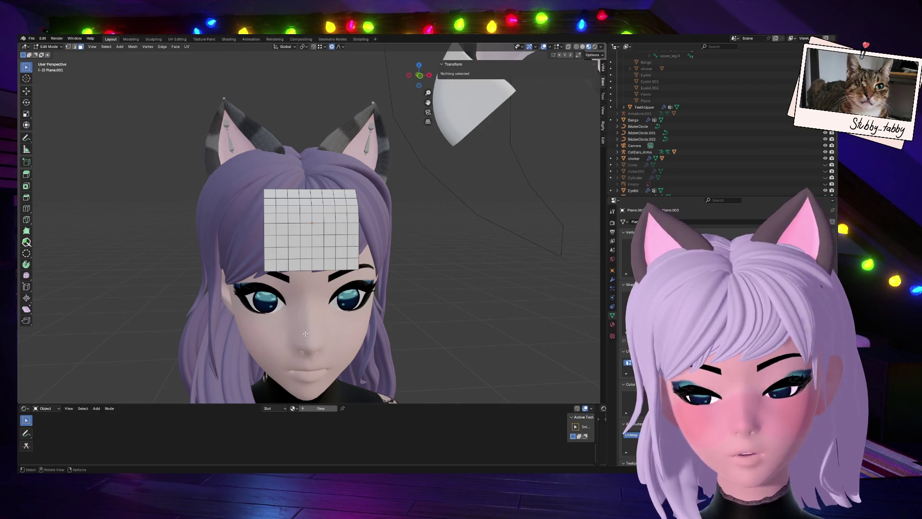
{"action": "scroll", "coordinate": [322, 311], "scroll_direction": "down", "scroll_amount": 2}
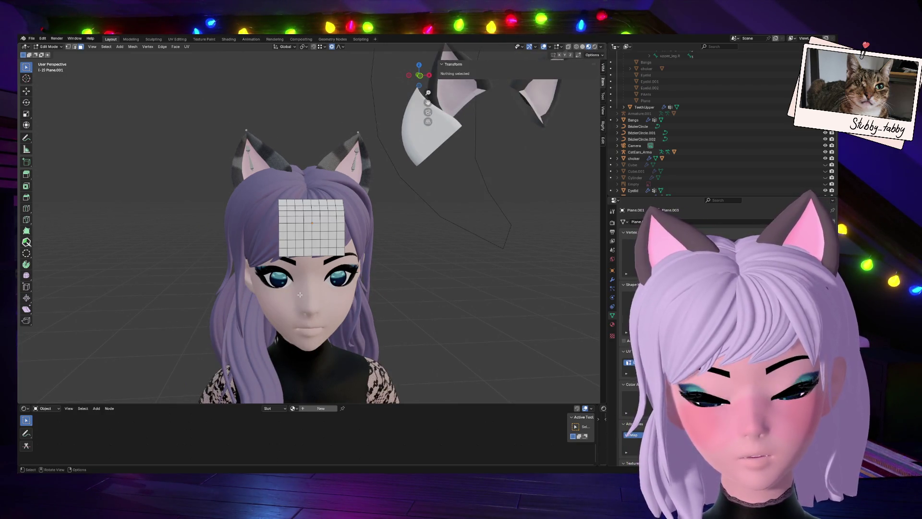
{"action": "scroll", "coordinate": [299, 294], "scroll_direction": "up", "scroll_amount": 1}
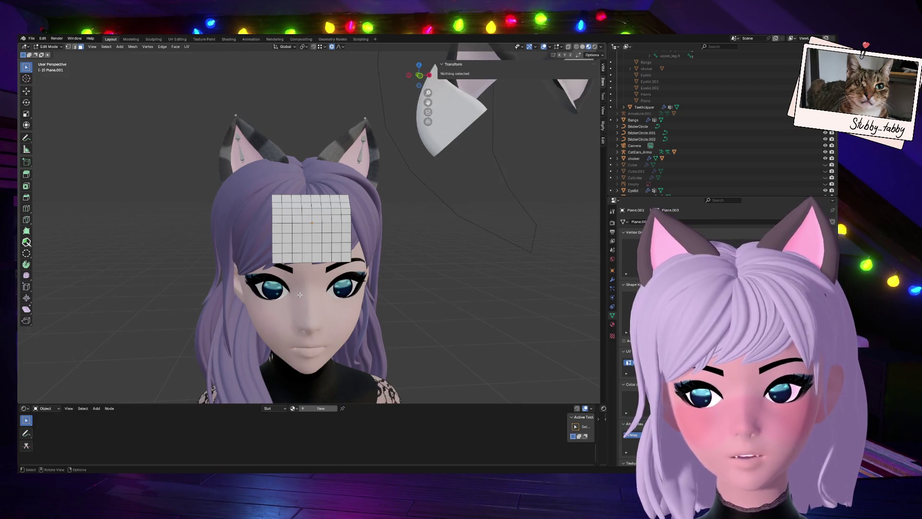
{"action": "scroll", "coordinate": [300, 295], "scroll_direction": "up", "scroll_amount": 1}
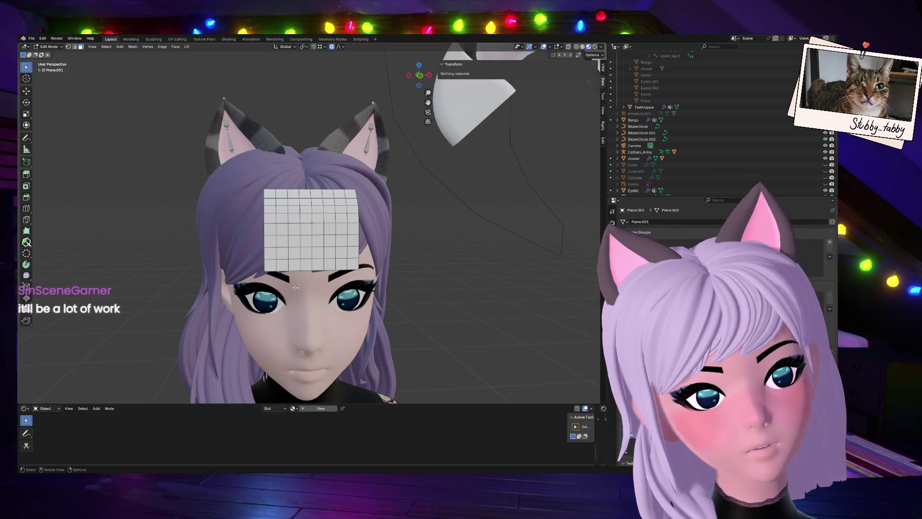
{"action": "scroll", "coordinate": [295, 287], "scroll_direction": "down", "scroll_amount": 1}
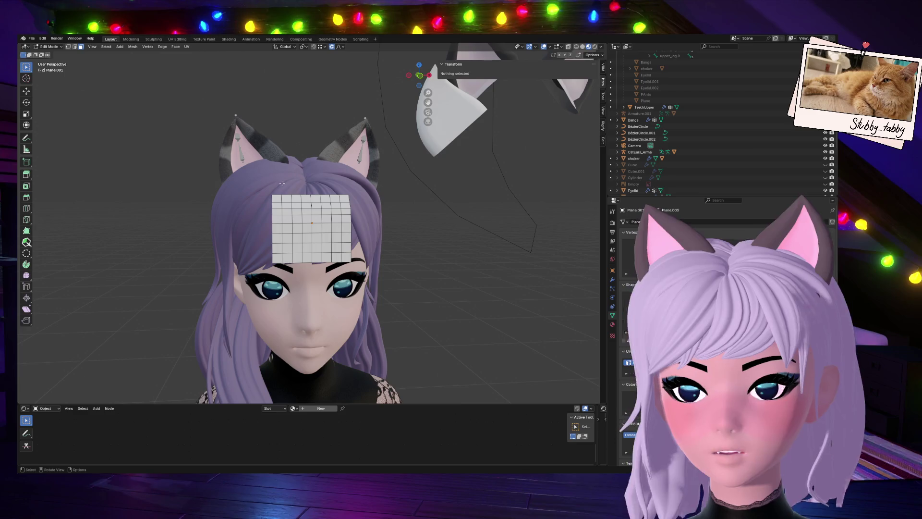
{"action": "left_click", "coordinate": [322, 201], "text": "alt"}
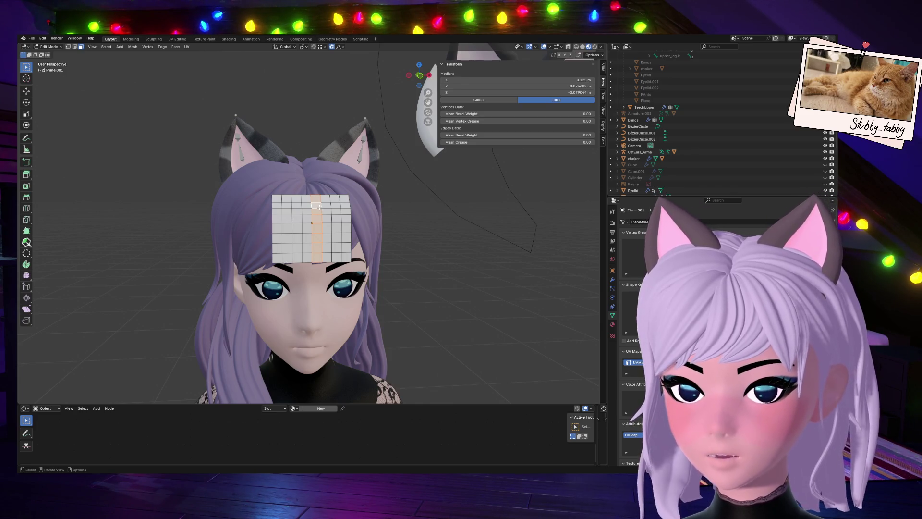
Clear the face selection, reselect the note's top row, and return to Front view.
{"action": "left_click", "coordinate": [335, 199], "text": "alt"}
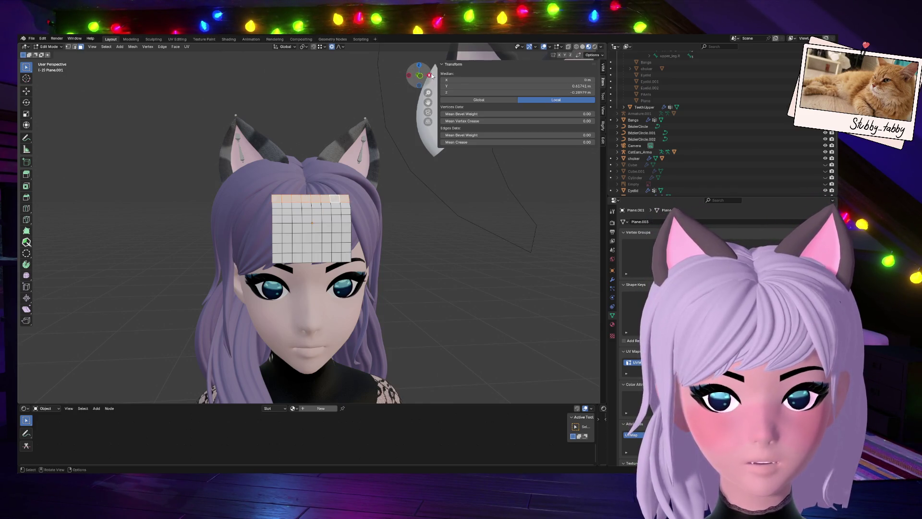
{"action": "key", "text": "alt+a"}
{"action": "left_click", "coordinate": [430, 76]}
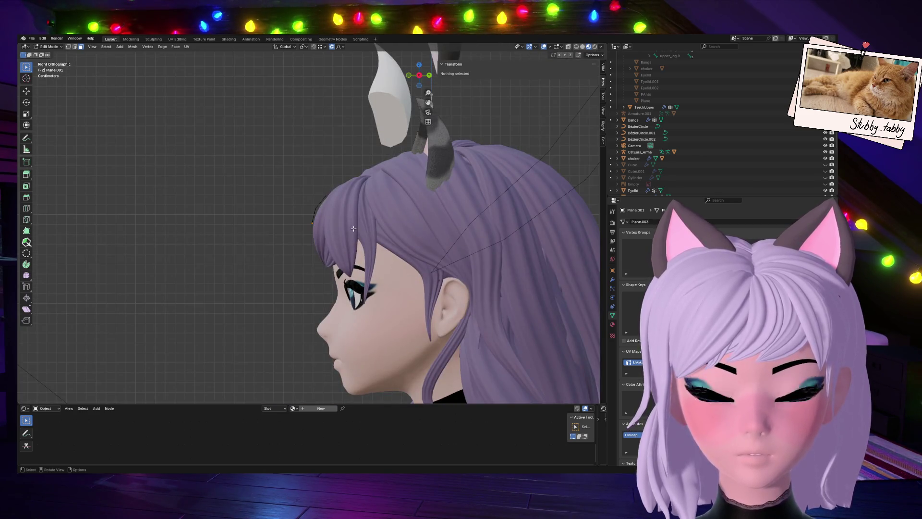
{"action": "scroll", "coordinate": [353, 229], "scroll_direction": "up", "scroll_amount": 5}
{"action": "middle_click_drag", "start_coordinate": [326, 171], "coordinate": [355, 163]}
{"action": "left_click", "coordinate": [341, 153], "text": "alt"}
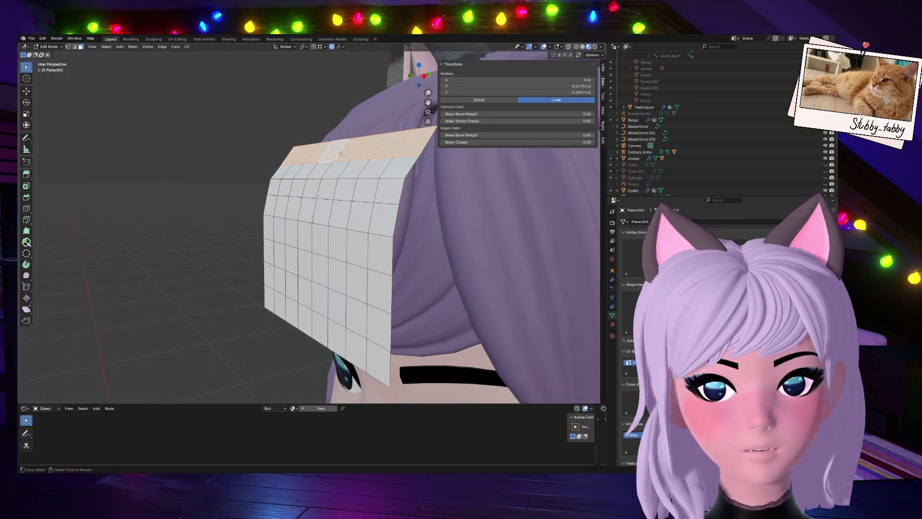
{"action": "left_click", "coordinate": [417, 79]}
{"action": "left_click", "coordinate": [418, 80]}
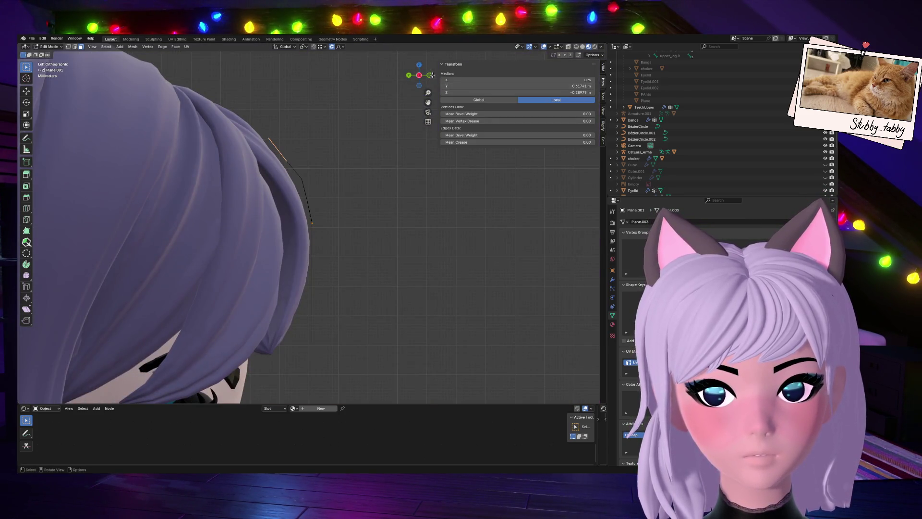
{"action": "left_click", "coordinate": [423, 84]}
Select all faces and subdivide the note, then subdivide its top face again.
{"action": "key", "text": "a"}
{"action": "right_click", "coordinate": [290, 170]}
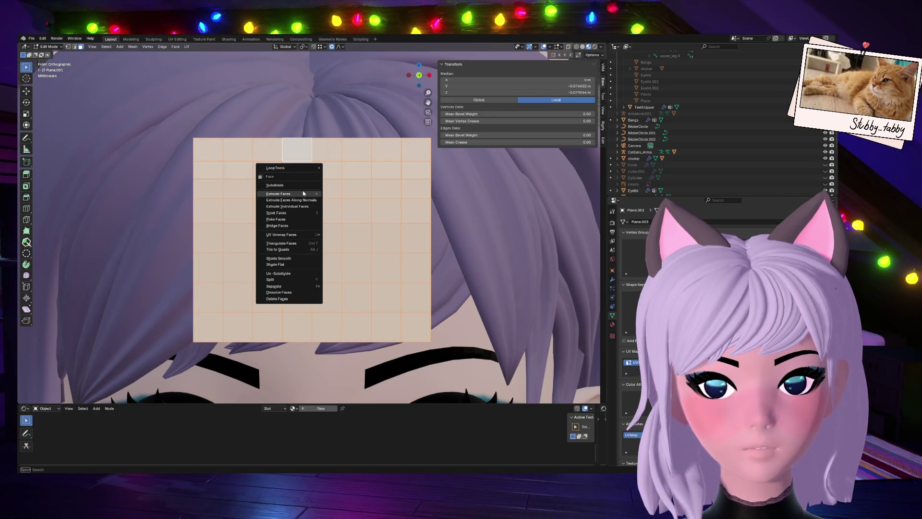
{"action": "left_click", "coordinate": [296, 185]}
{"action": "scroll", "coordinate": [314, 229], "scroll_direction": "down", "scroll_amount": 4}
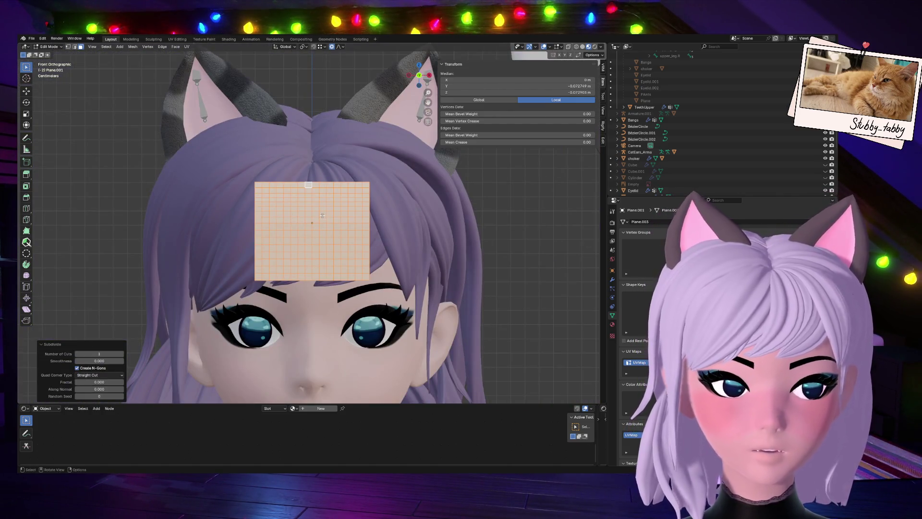
{"action": "left_click", "coordinate": [304, 187]}
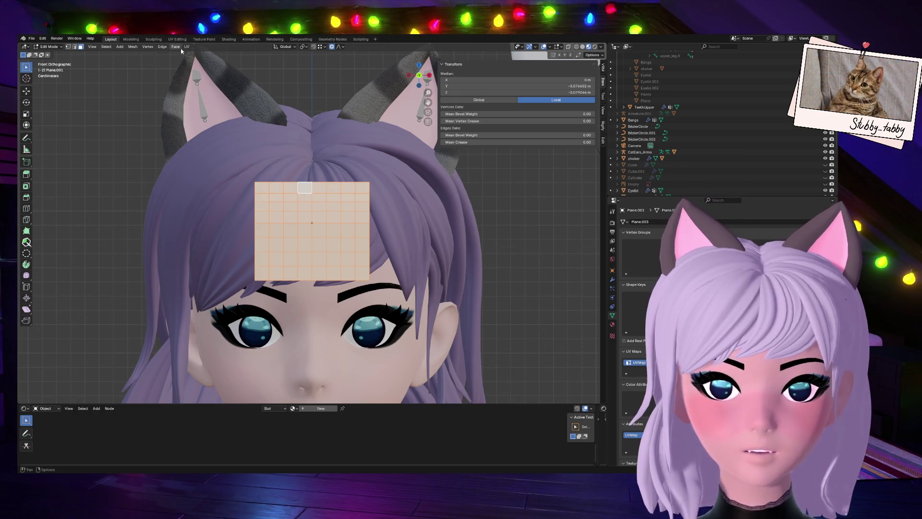
{"action": "right_click", "coordinate": [312, 230]}
{"action": "left_click", "coordinate": [306, 231]}
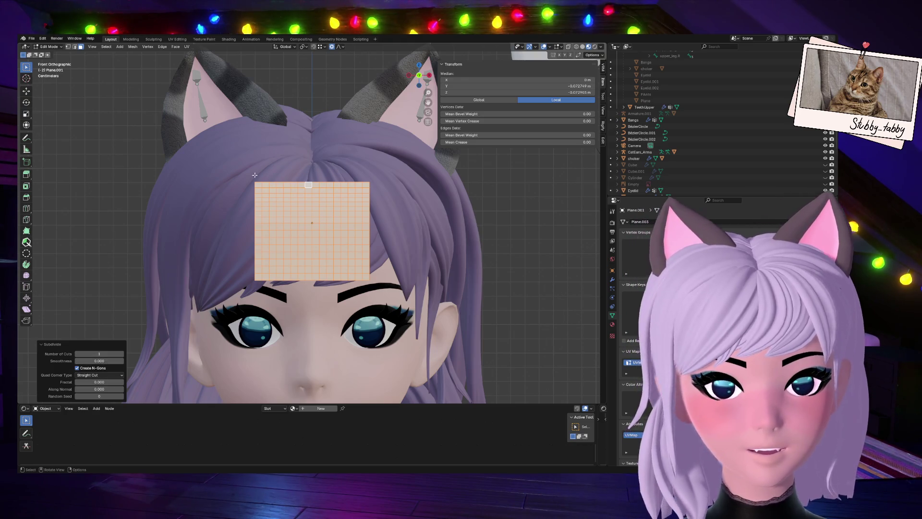
Deselect the note mesh and switch to the Sculpting workspace.
{"action": "left_click_drag", "start_coordinate": [412, 77], "coordinate": [199, 140]}
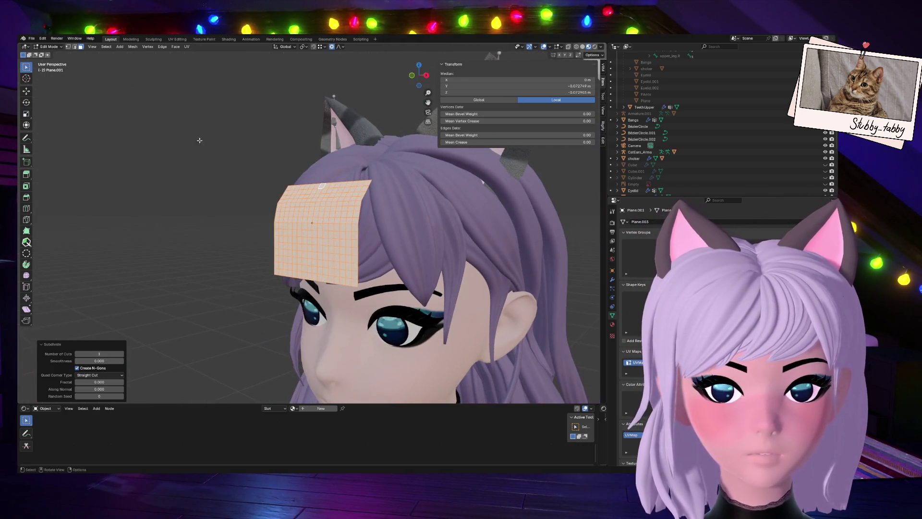
{"action": "left_click", "coordinate": [122, 139]}
{"action": "left_click", "coordinate": [157, 42]}
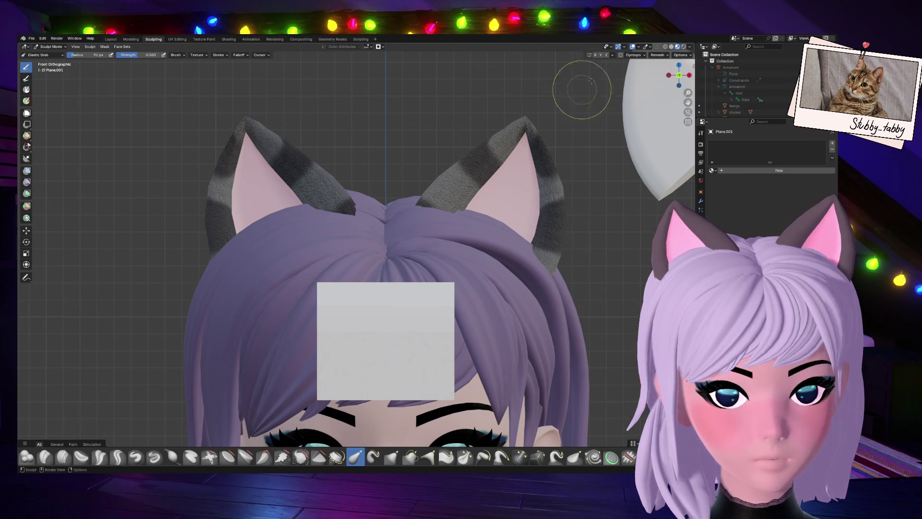
Pull the note's edges against the hairline with Elastic Grab strokes, then pick the Grab brush.
{"action": "left_click_drag", "start_coordinate": [679, 76], "coordinate": [648, 92]}
{"action": "mouse_move", "coordinate": [541, 264]}
{"action": "left_mouse_down"}
{"action": "mouse_move", "coordinate": [541, 275]}
{"action": "mouse_move", "coordinate": [541, 257]}
{"action": "left_mouse_up"}
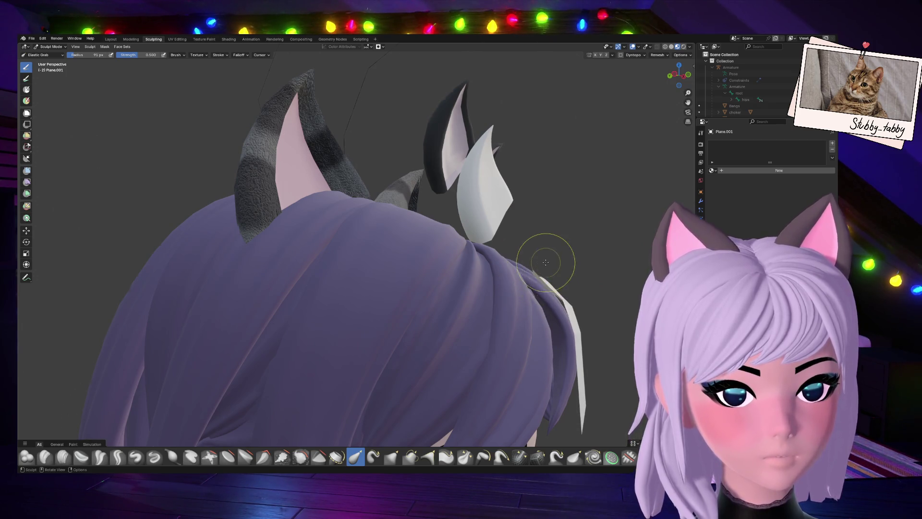
{"action": "middle_click_drag", "start_coordinate": [542, 257], "coordinate": [541, 270]}
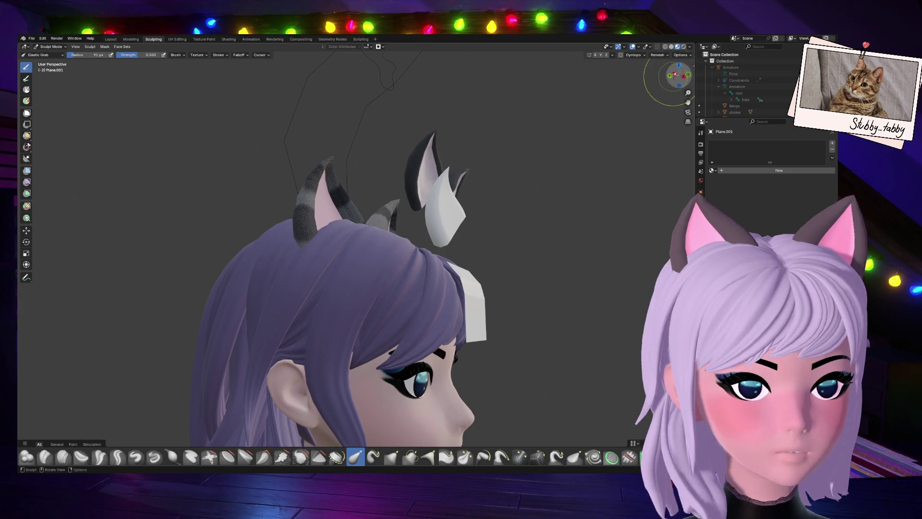
{"action": "left_click", "coordinate": [688, 75]}
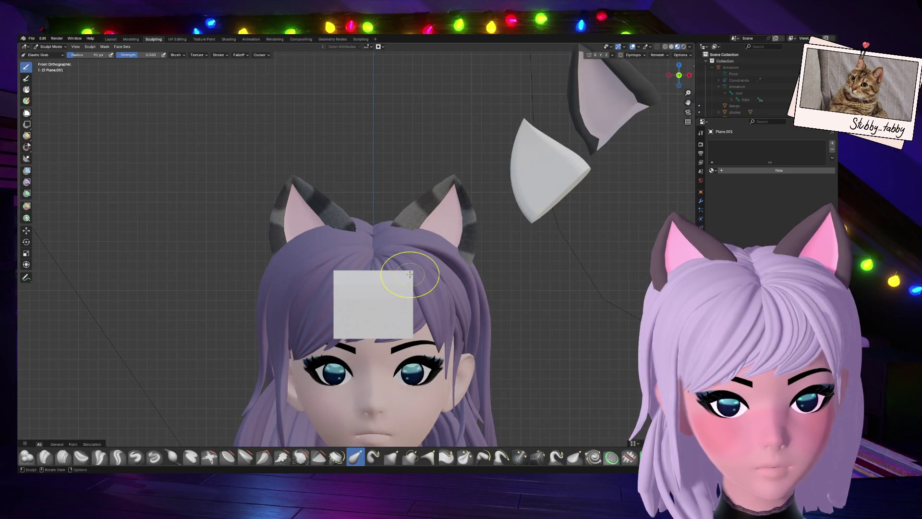
{"action": "left_click_drag", "start_coordinate": [412, 273], "coordinate": [408, 279]}
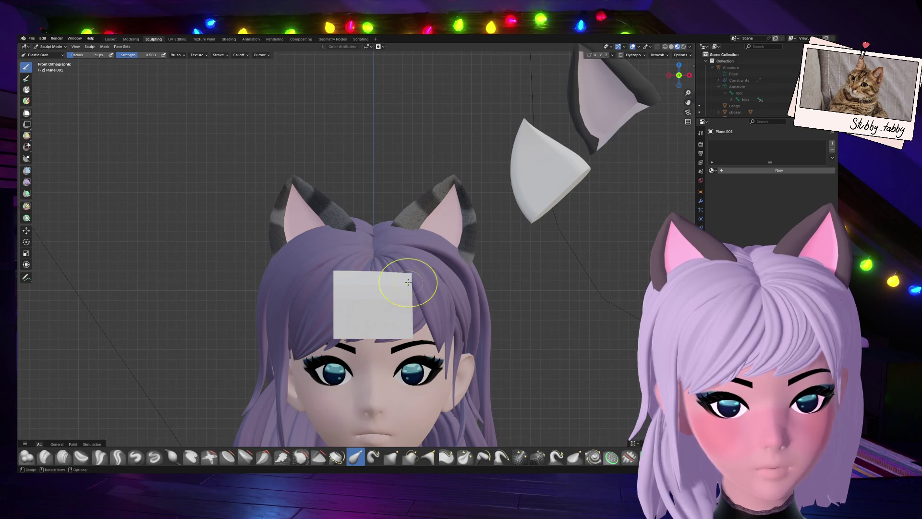
{"action": "left_click", "coordinate": [669, 75]}
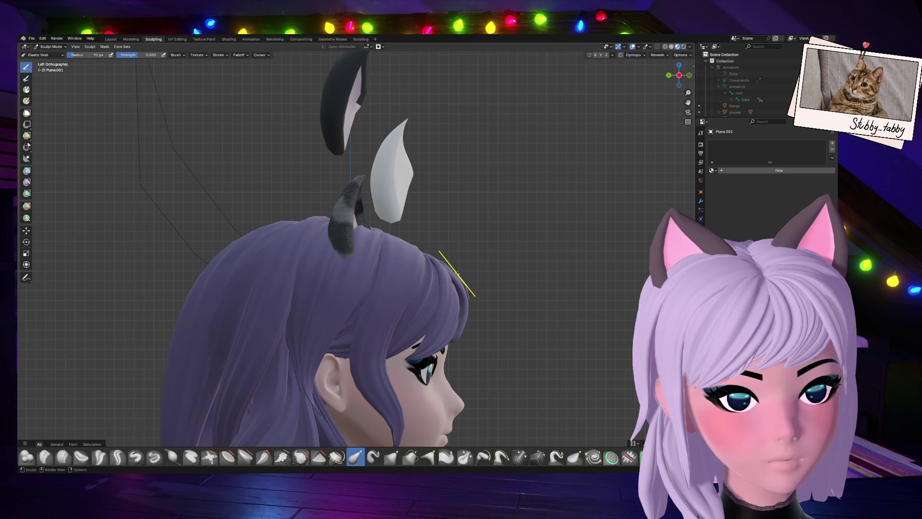
{"action": "left_click_drag", "start_coordinate": [454, 274], "coordinate": [466, 287]}
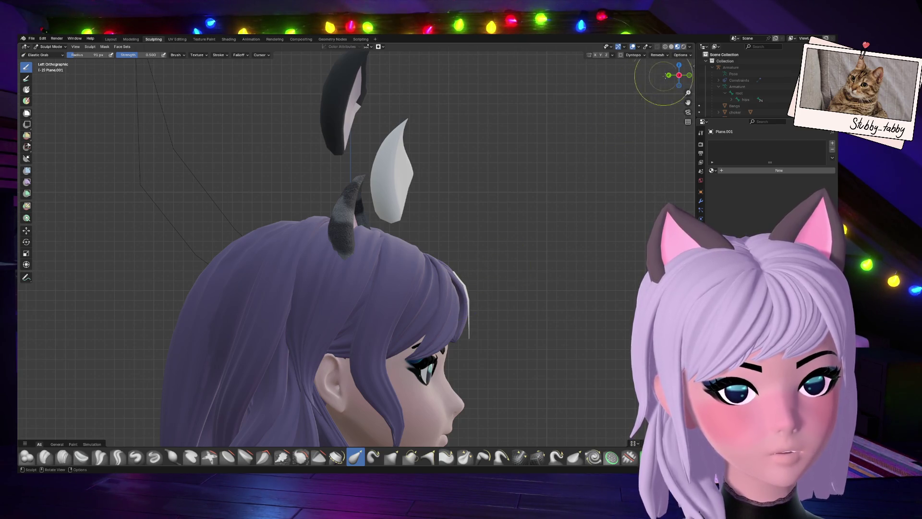
{"action": "left_click", "coordinate": [690, 75]}
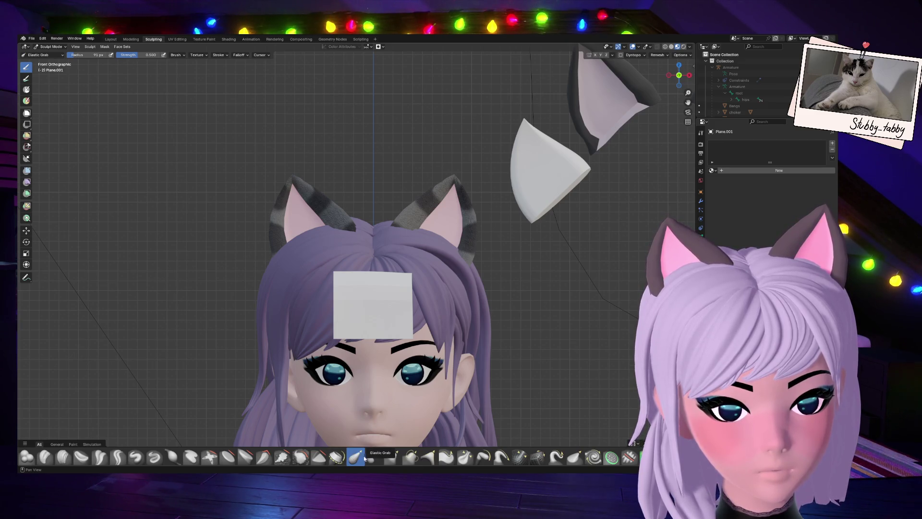
{"action": "left_click", "coordinate": [392, 456]}
With the Grab brush, pull the hair strand tip and hair edge to follow the forehead.
{"action": "left_click_drag", "start_coordinate": [691, 60], "coordinate": [682, 75]}
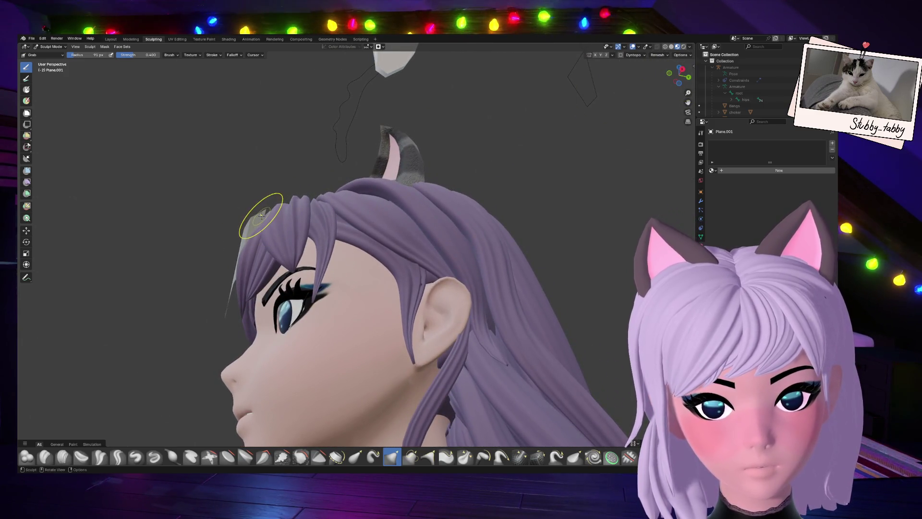
{"action": "mouse_move", "coordinate": [266, 225]}
{"action": "left_mouse_down"}
{"action": "mouse_move", "coordinate": [250, 224]}
{"action": "mouse_move", "coordinate": [262, 236]}
{"action": "left_mouse_up"}
{"action": "left_click", "coordinate": [670, 73]}
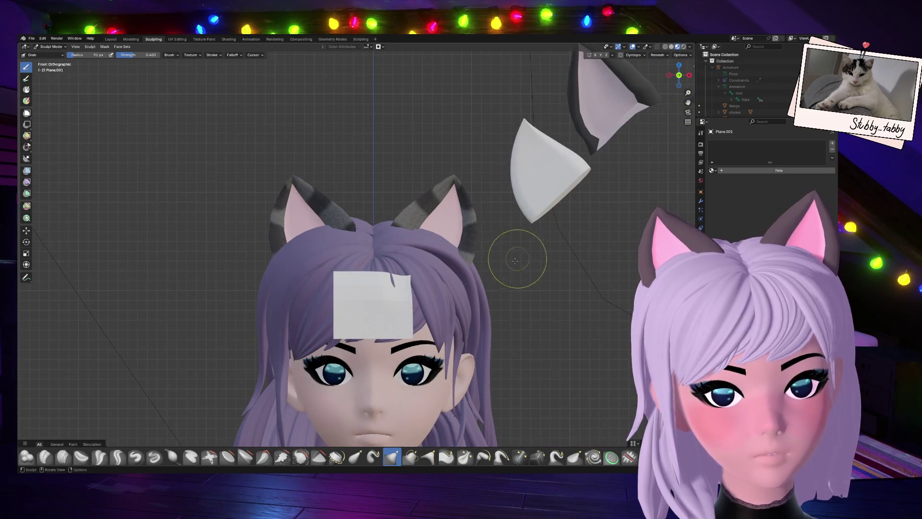
{"action": "left_click_drag", "start_coordinate": [682, 61], "coordinate": [609, 196]}
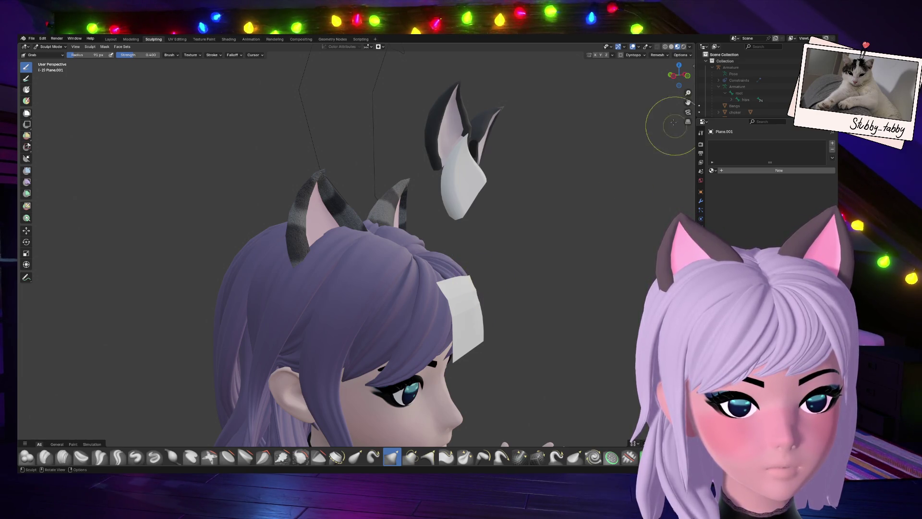
{"action": "left_click", "coordinate": [671, 75]}
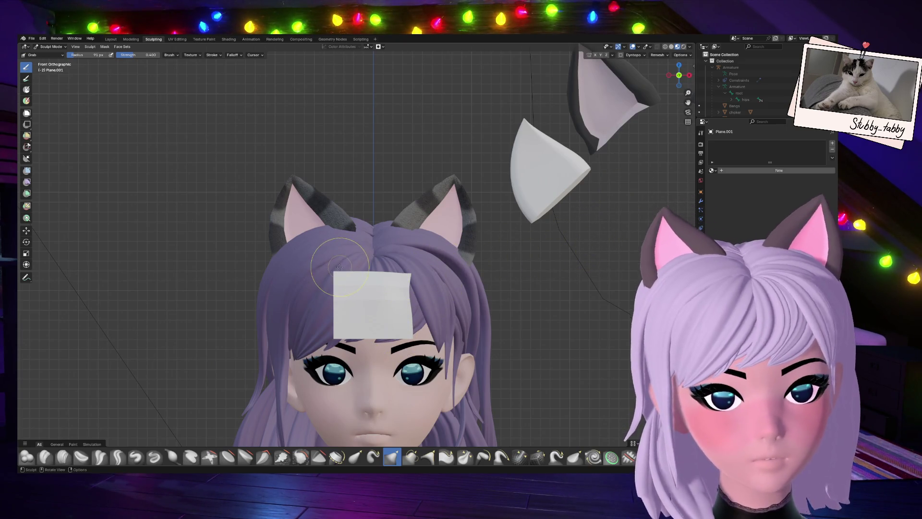
{"action": "mouse_move", "coordinate": [679, 75]}
{"action": "left_mouse_down"}
{"action": "mouse_move", "coordinate": [662, 78]}
{"action": "mouse_move", "coordinate": [674, 79]}
{"action": "left_mouse_up"}
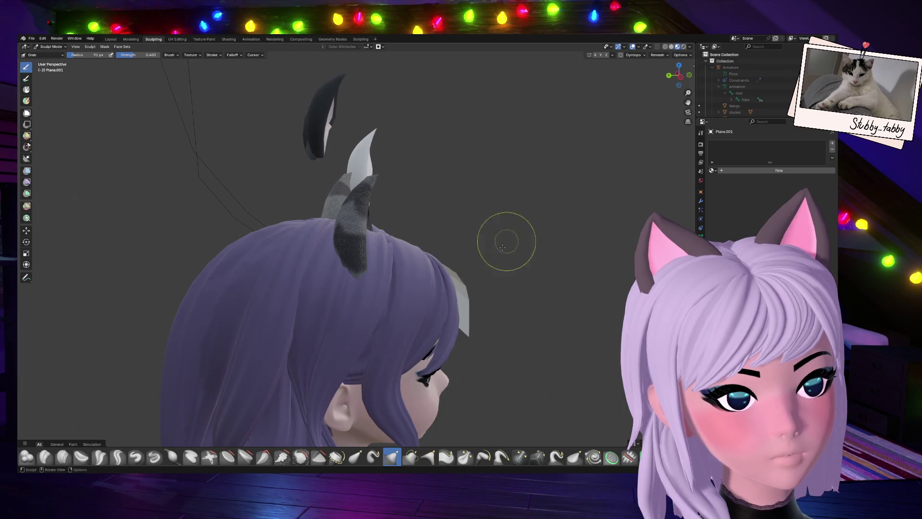
{"action": "mouse_move", "coordinate": [448, 272]}
{"action": "left_mouse_down"}
{"action": "mouse_move", "coordinate": [477, 277]}
{"action": "mouse_move", "coordinate": [468, 297]}
{"action": "left_mouse_up"}
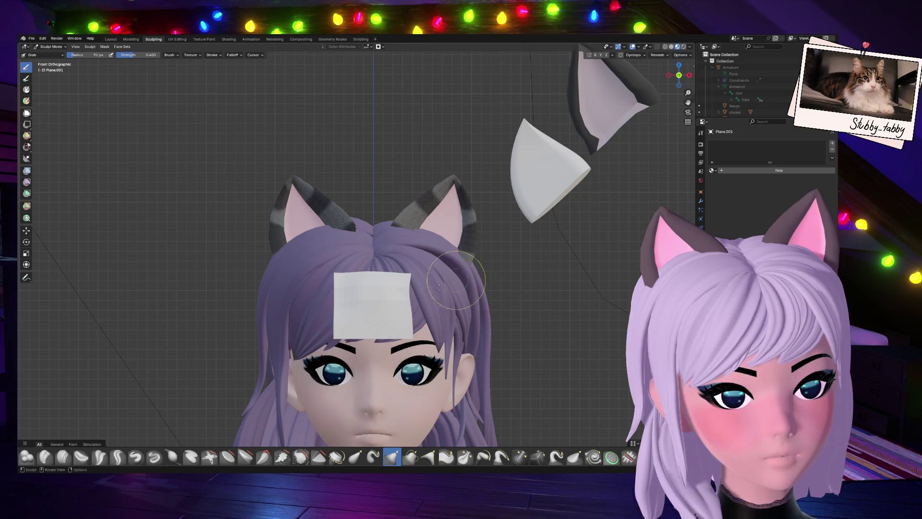
In Front view, pull the paper note's lower-left corner slightly outward.
{"action": "left_click", "coordinate": [689, 75]}
{"action": "mouse_move", "coordinate": [388, 323]}
{"action": "left_mouse_down"}
{"action": "mouse_move", "coordinate": [336, 337]}
{"action": "mouse_move", "coordinate": [350, 321]}
{"action": "left_mouse_up"}
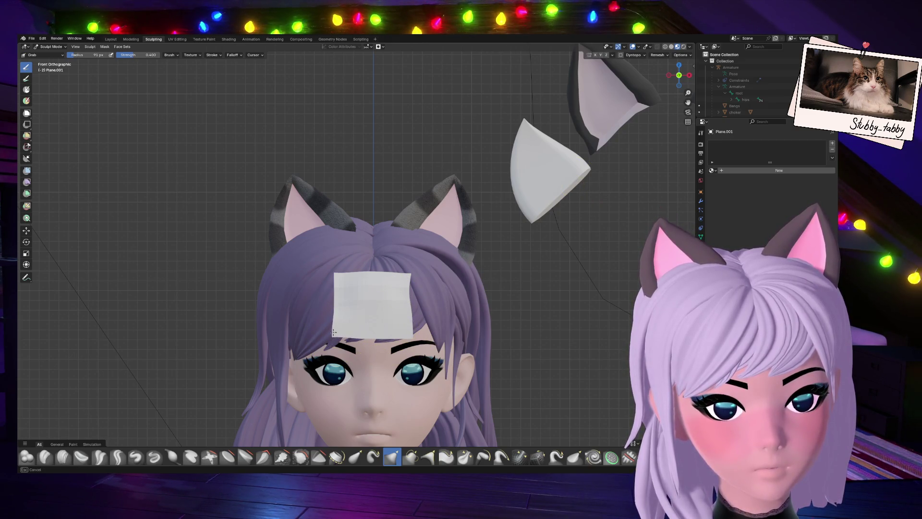
{"action": "left_click_drag", "start_coordinate": [334, 331], "coordinate": [339, 329]}
{"action": "mouse_move", "coordinate": [339, 329]}
{"action": "middle_mouse_down"}
{"action": "mouse_move", "coordinate": [288, 312]}
{"action": "mouse_move", "coordinate": [480, 360]}
{"action": "middle_mouse_up"}
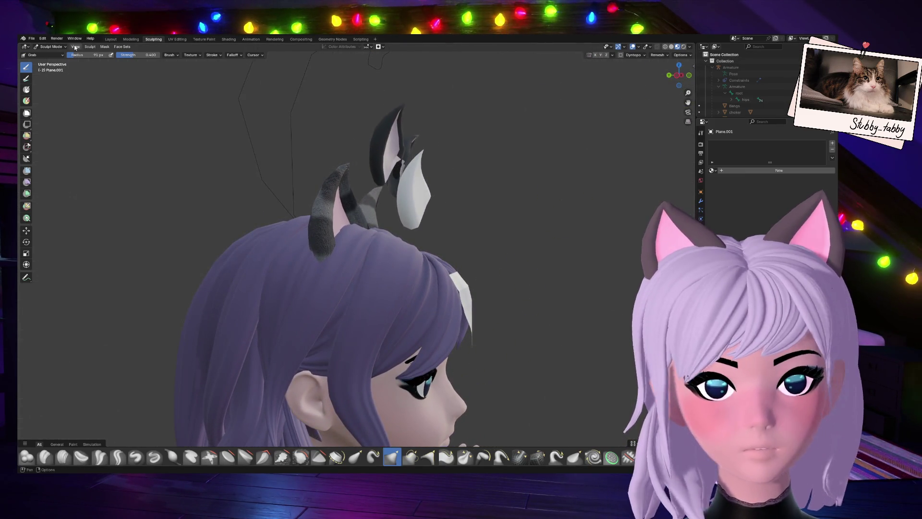
{"action": "left_click", "coordinate": [49, 47]}
In Edit Mode, grow the selection around the note's lower-left corner and rotate it on X.
{"action": "left_click", "coordinate": [49, 61]}
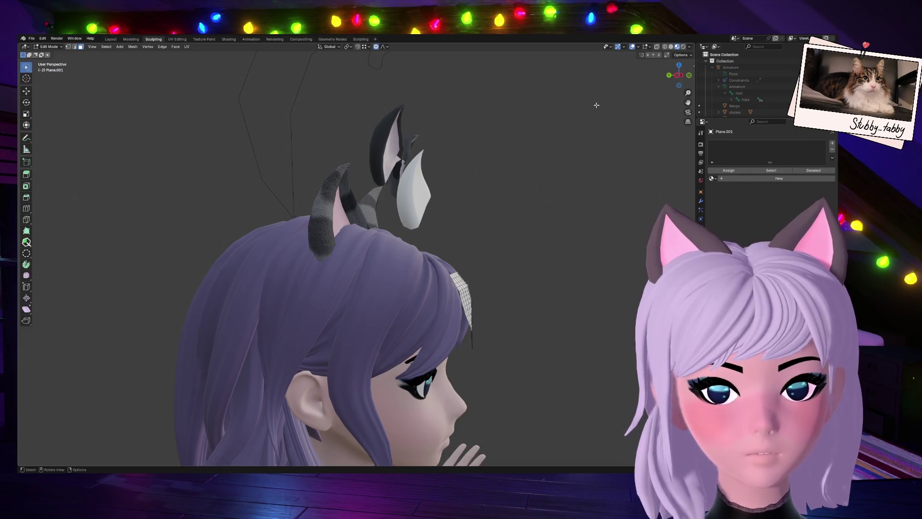
{"action": "left_click", "coordinate": [688, 76]}
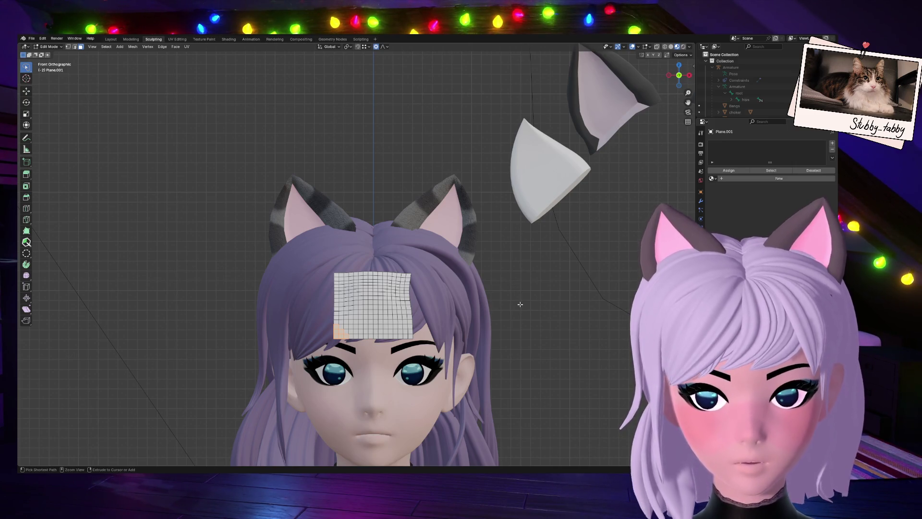
{"action": "key", "text": "ctrl+KP_Add"}
{"action": "key", "text": "r"}
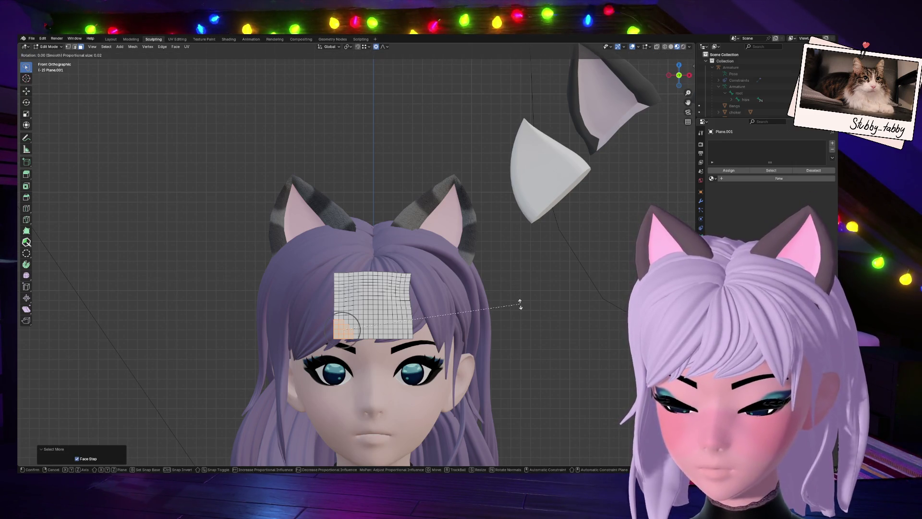
{"action": "key", "text": "y"}
{"action": "key", "text": "Escape"}
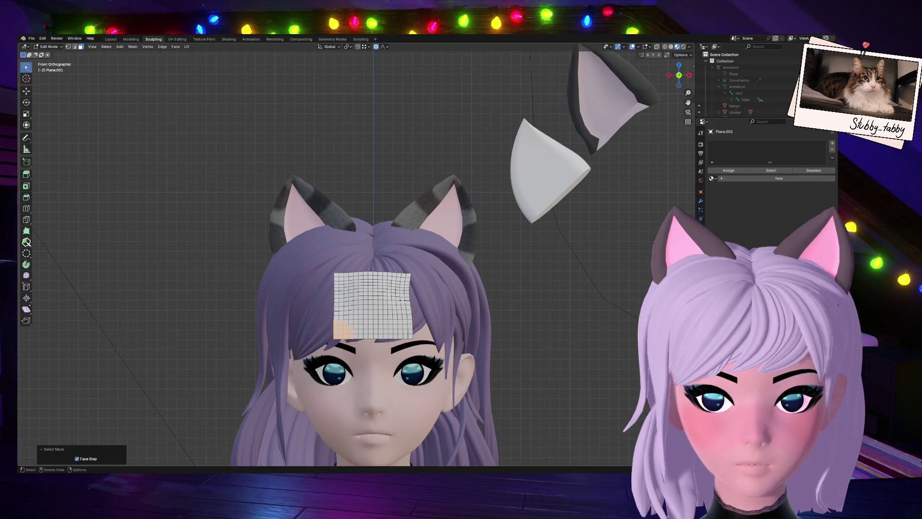
{"action": "mouse_move", "coordinate": [678, 75]}
{"action": "left_mouse_down"}
{"action": "mouse_move", "coordinate": [480, 216]}
{"action": "mouse_move", "coordinate": [448, 251]}
{"action": "left_mouse_up"}
{"action": "key", "text": "r"}
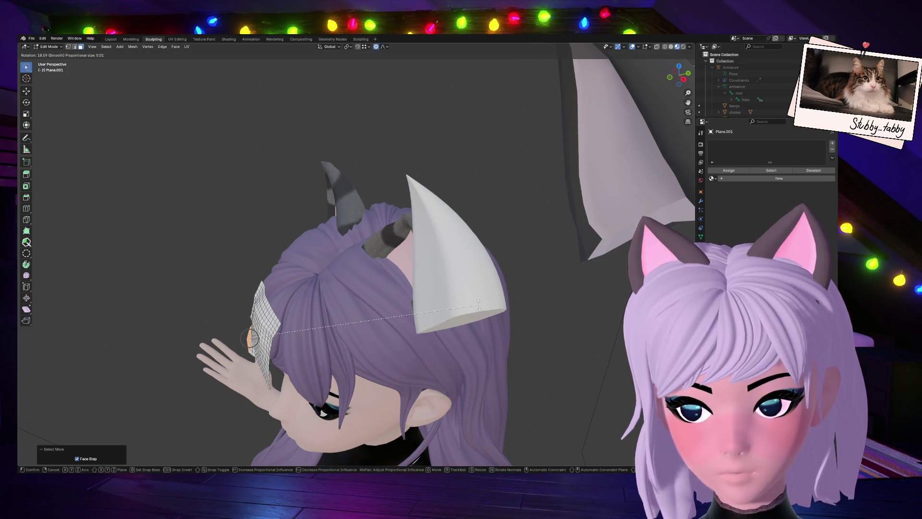
{"action": "key", "text": "x"}
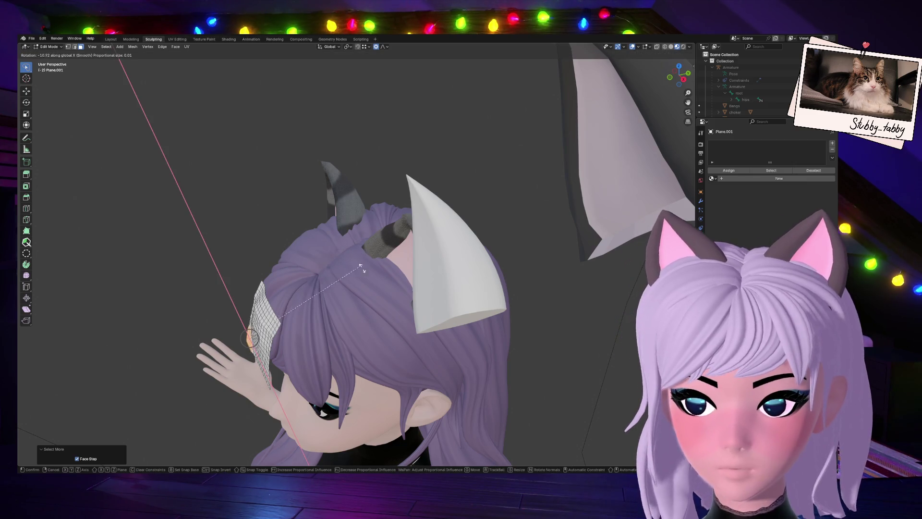
{"action": "left_click", "coordinate": [279, 373]}
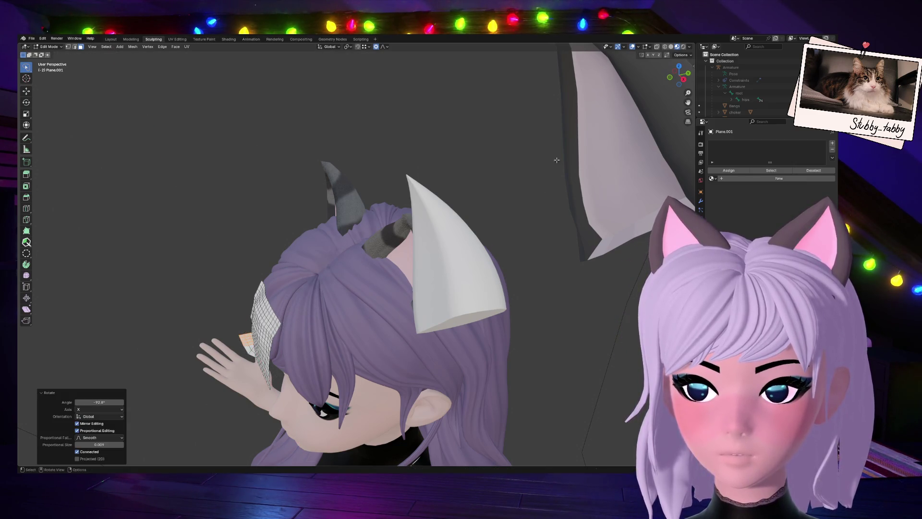
Try folding the corner to -61° on X, then undo that rotation.
{"action": "mouse_move", "coordinate": [678, 75]}
{"action": "left_mouse_down"}
{"action": "mouse_move", "coordinate": [591, 145]}
{"action": "mouse_move", "coordinate": [674, 88]}
{"action": "left_mouse_up"}
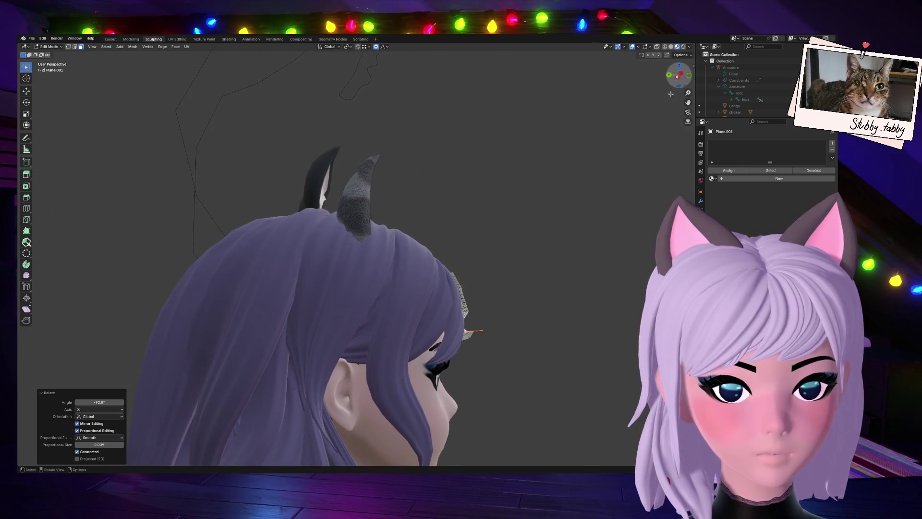
{"action": "key", "text": "r"}
{"action": "key", "text": "x"}
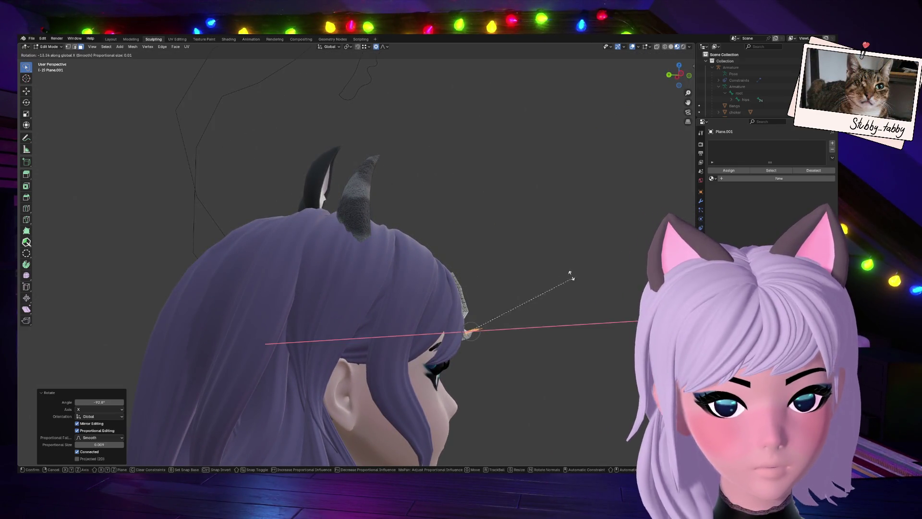
{"action": "left_click", "coordinate": [497, 231]}
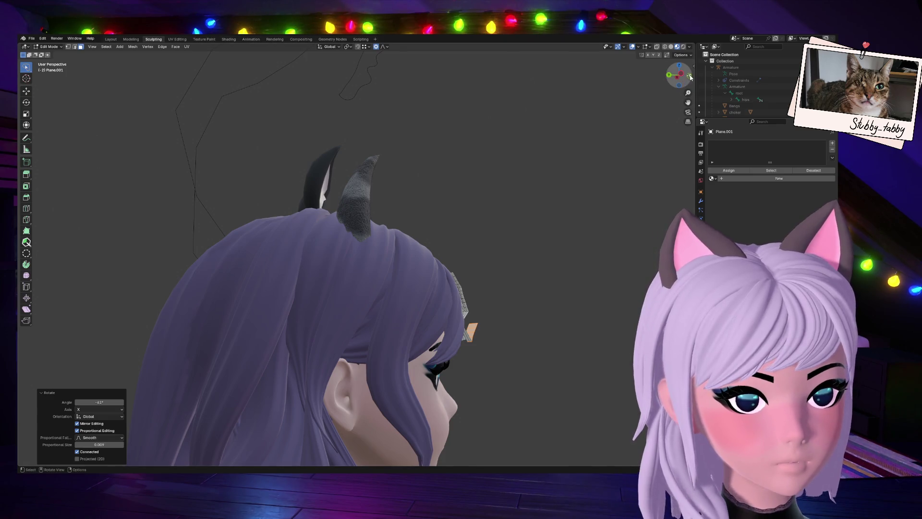
{"action": "key", "text": "KP_1"}
{"action": "scroll", "coordinate": [580, 238], "scroll_direction": "up", "scroll_amount": 4}
{"action": "left_click_drag", "start_coordinate": [678, 75], "coordinate": [655, 84]}
{"action": "key", "text": "g"}
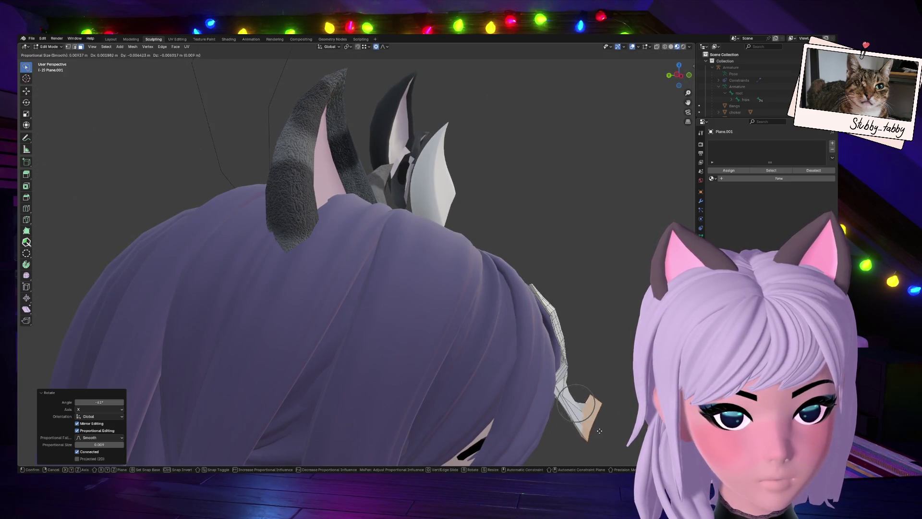
{"action": "scroll", "coordinate": [594, 428], "scroll_direction": "down", "scroll_amount": 10}
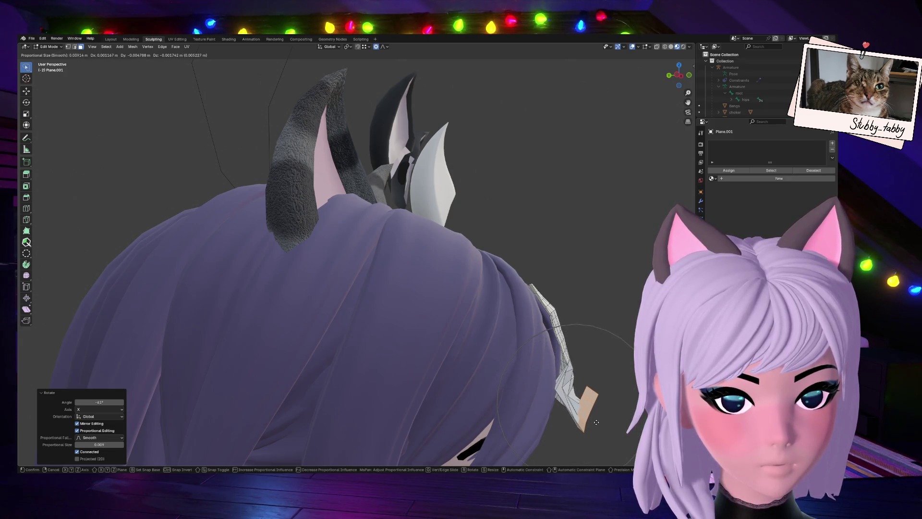
{"action": "key", "text": "Escape"}
{"action": "key", "text": "ctrl+z"}
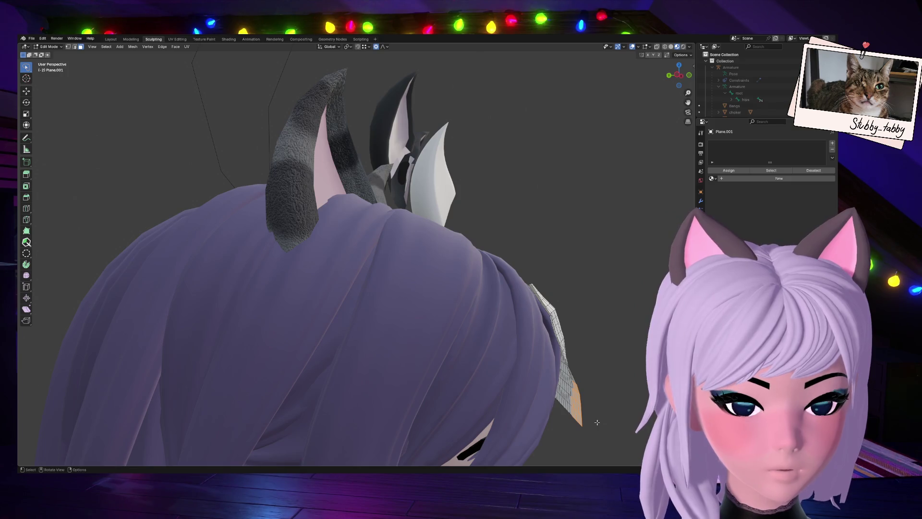
Rotate the corner tip on X to fold it up about 62°, then reposition the folded tip.
{"action": "key", "text": "r"}
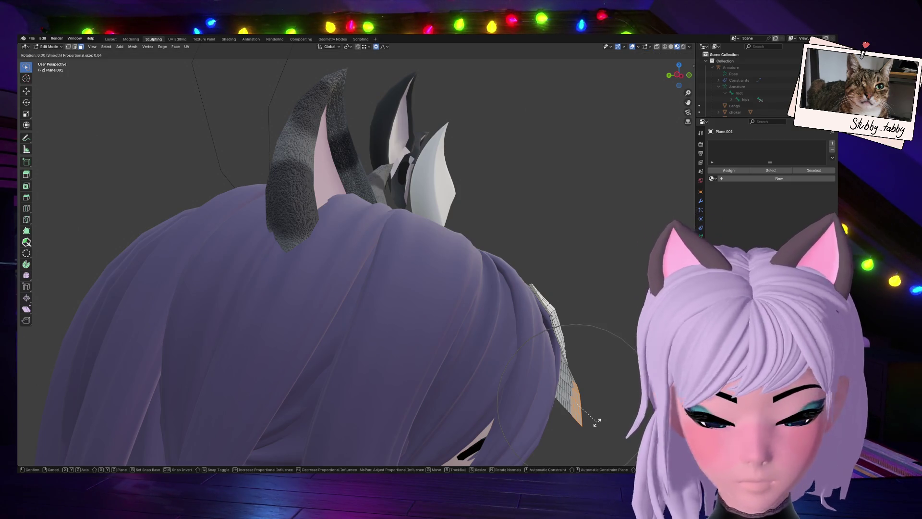
{"action": "scroll", "coordinate": [597, 421], "scroll_direction": "up", "scroll_amount": 7}
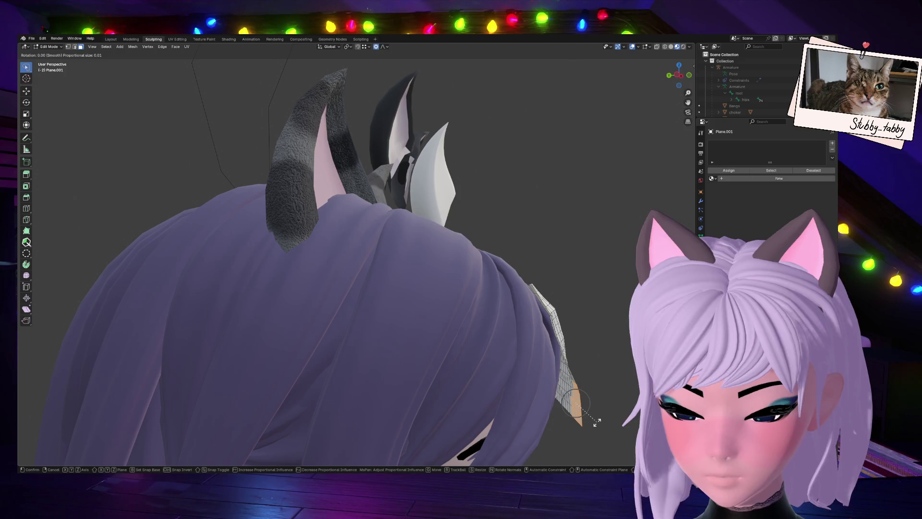
{"action": "key", "text": "x"}
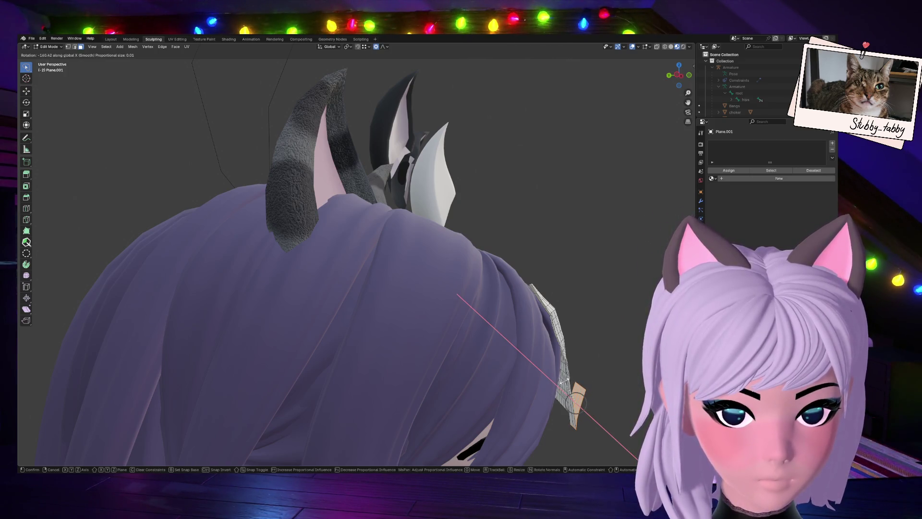
{"action": "left_click", "coordinate": [565, 381]}
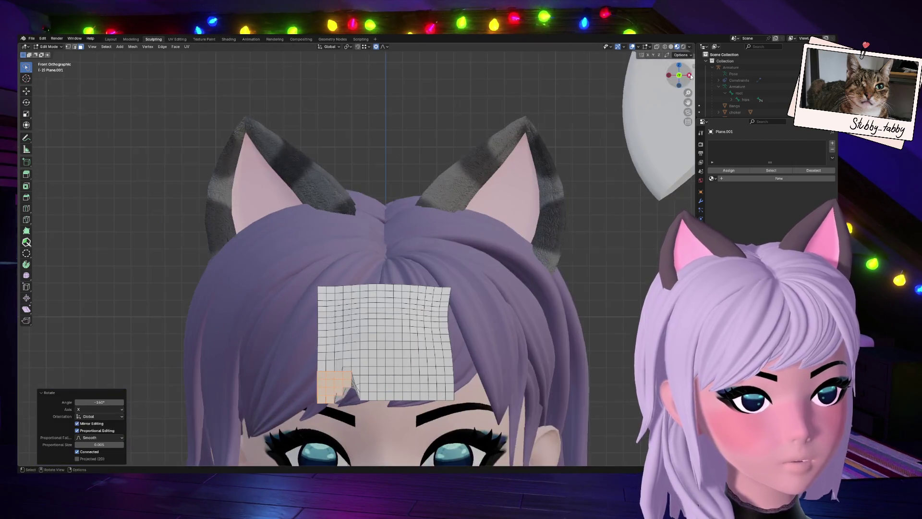
{"action": "key", "text": "KP_1"}
{"action": "key", "text": "r"}
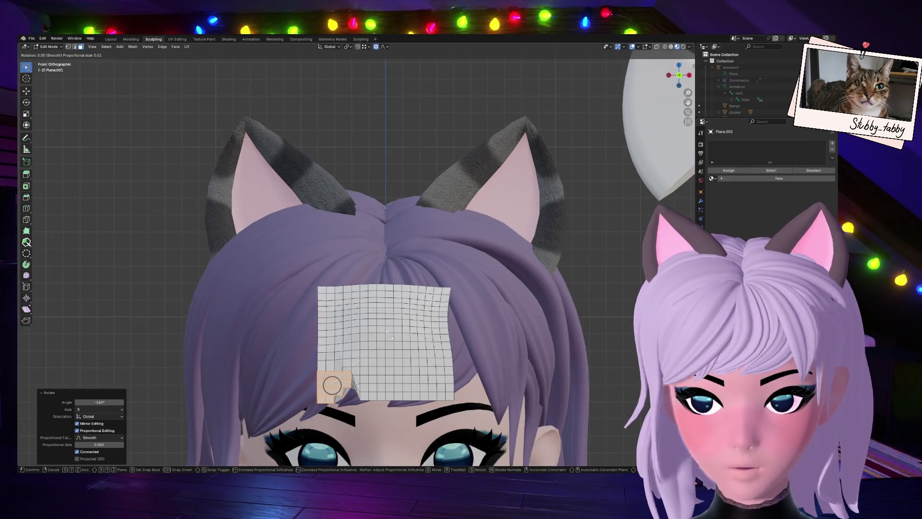
{"action": "left_click", "coordinate": [373, 400]}
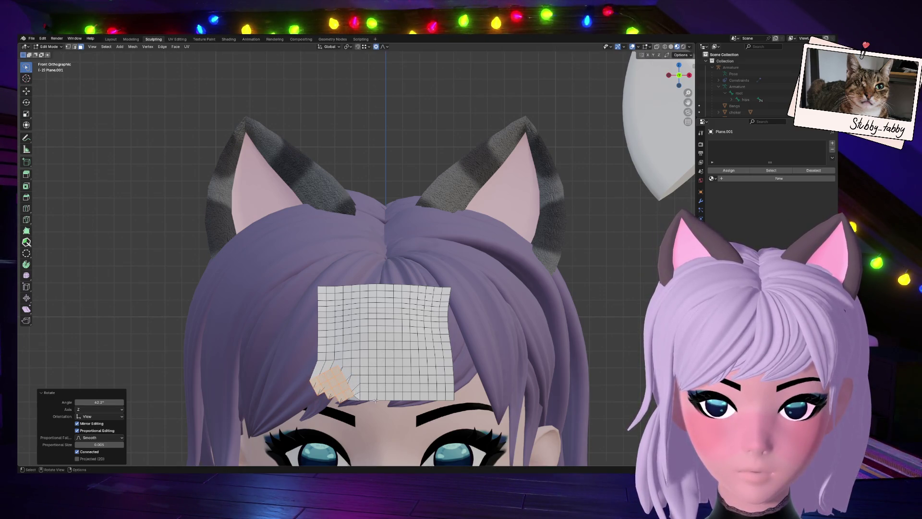
{"action": "left_click_drag", "start_coordinate": [678, 68], "coordinate": [656, 89]}
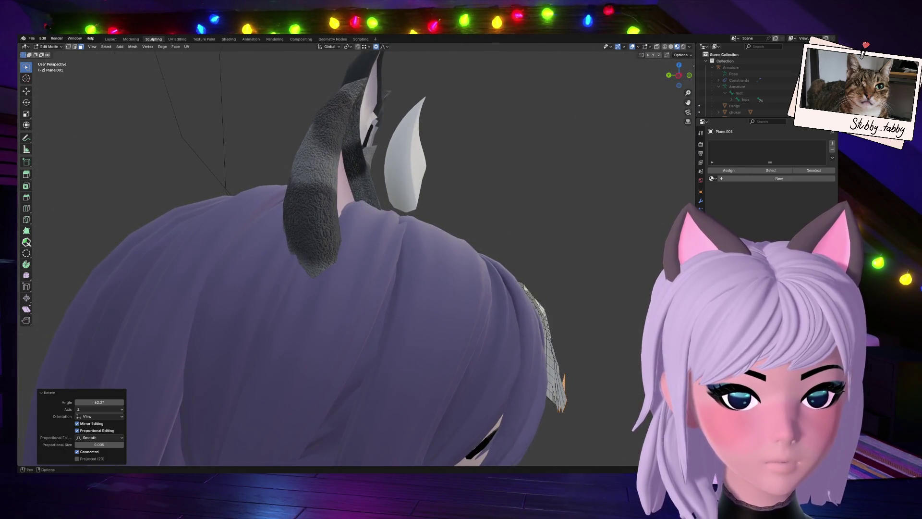
{"action": "key", "text": "g"}
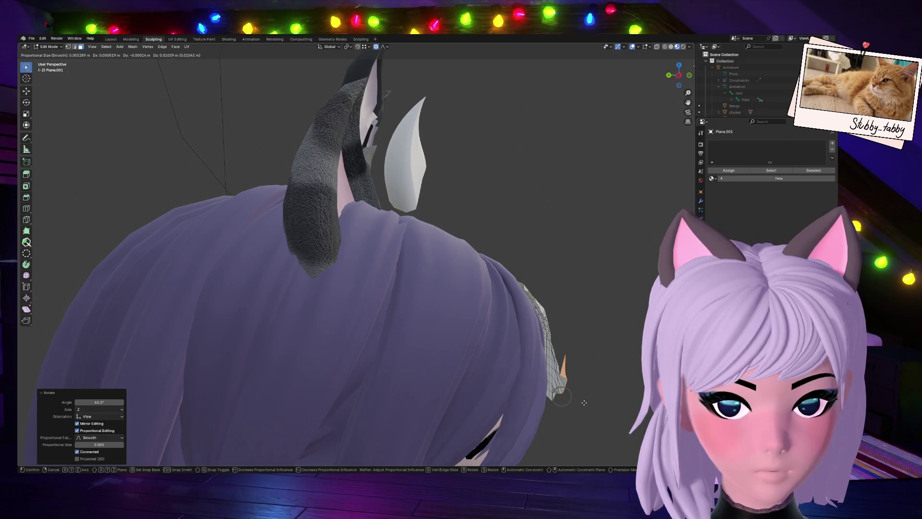
{"action": "left_click", "coordinate": [584, 402]}
Tilt the folded corner another 16.9° and return to Object Mode.
{"action": "left_click", "coordinate": [690, 76]}
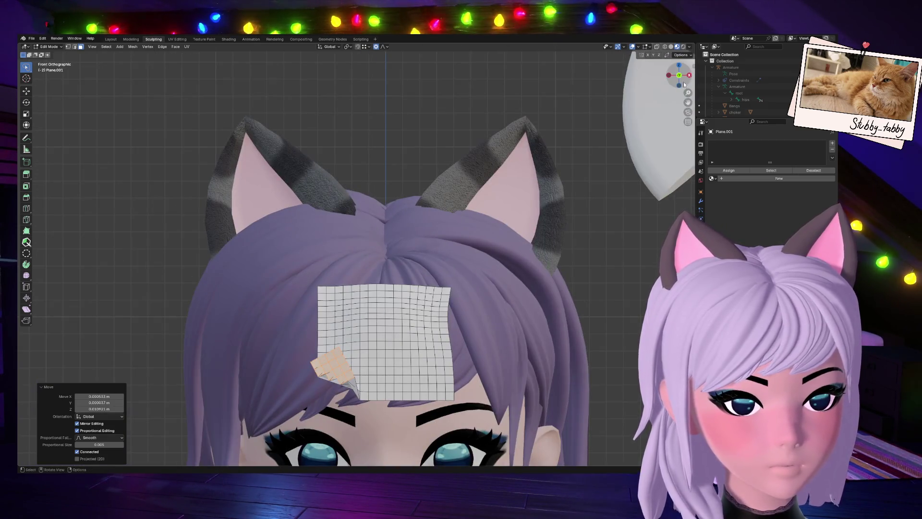
{"action": "key", "text": "g"}
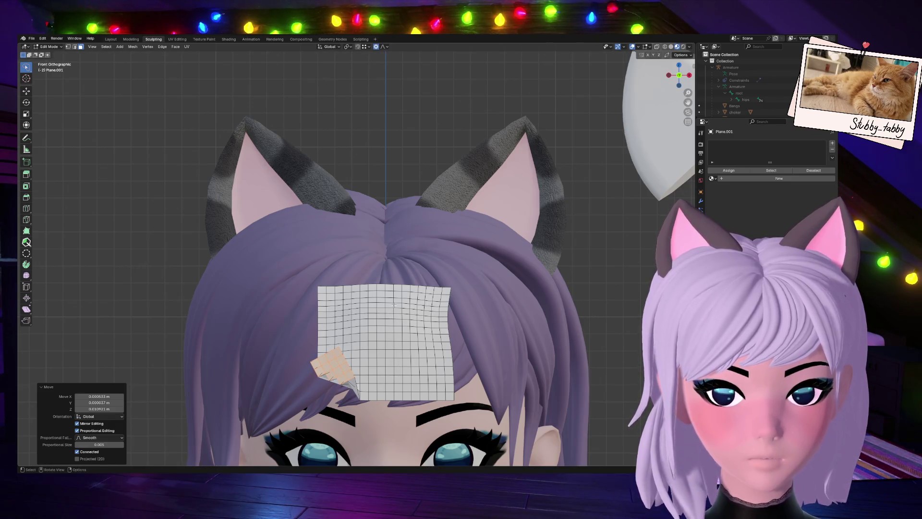
{"action": "key", "text": "r"}
{"action": "left_click", "coordinate": [396, 331]}
{"action": "key", "text": "g"}
{"action": "right_click", "coordinate": [385, 364]}
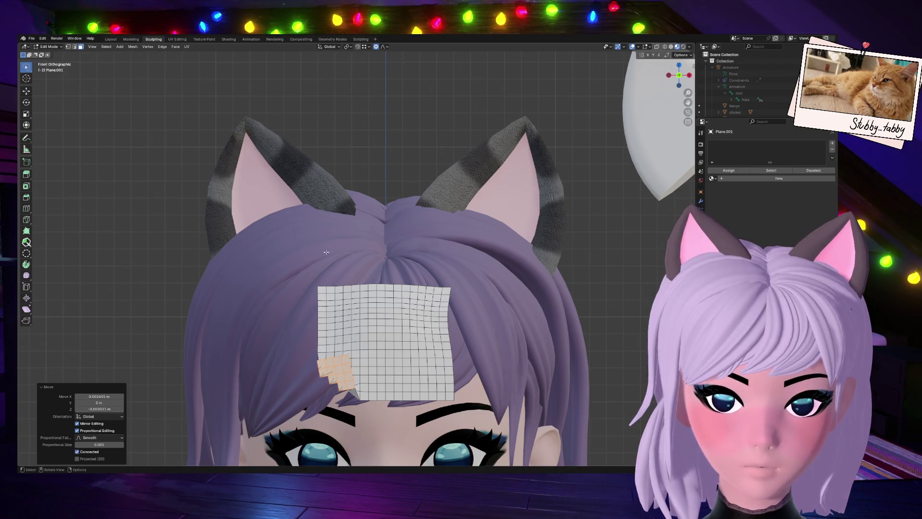
{"action": "key", "text": "Tab"}
{"action": "scroll", "coordinate": [393, 347], "scroll_direction": "down", "scroll_amount": 3}
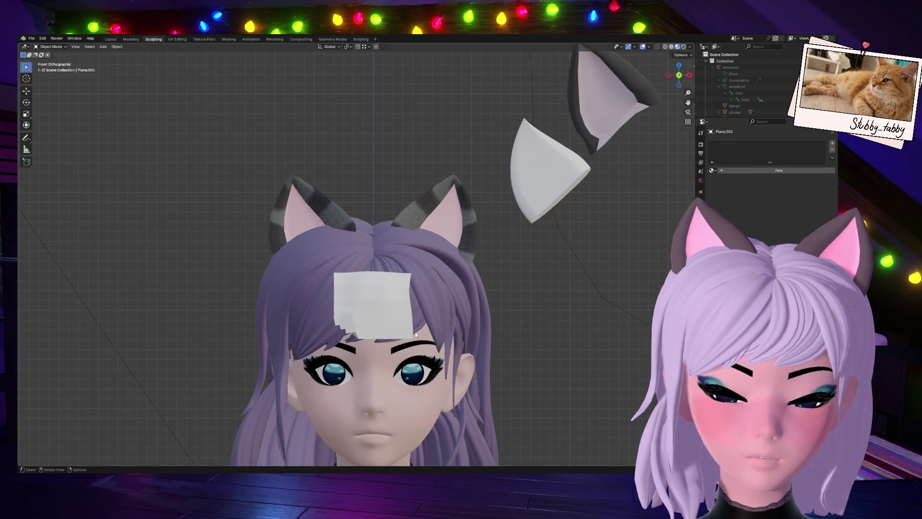
Enter Edit Mode on the paper note and orbit around its folded corner to inspect the crease.
{"action": "key", "text": "Tab"}
{"action": "middle_click_drag", "start_coordinate": [639, 70], "coordinate": [576, 261]}
{"action": "scroll", "coordinate": [489, 323], "scroll_direction": "up", "scroll_amount": 4}
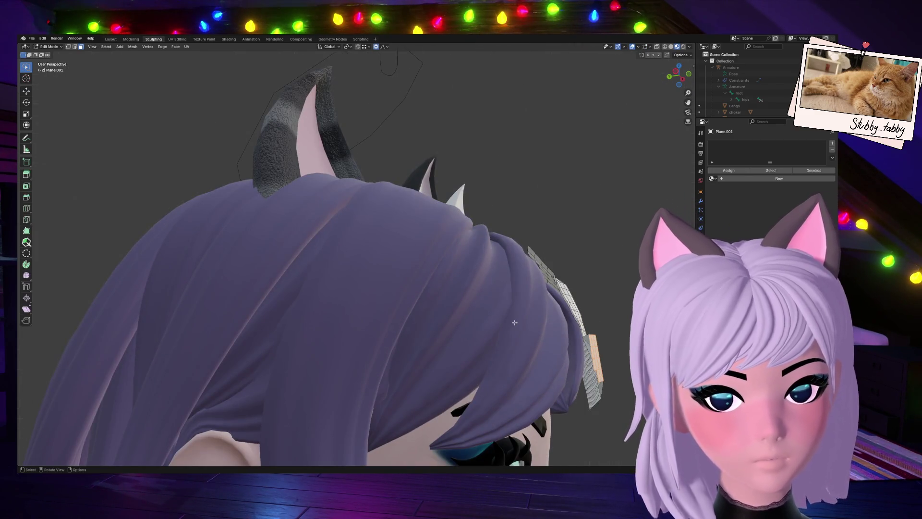
{"action": "scroll", "coordinate": [515, 322], "scroll_direction": "up", "scroll_amount": 3}
{"action": "mouse_move", "coordinate": [515, 322]}
{"action": "middle_mouse_down"}
{"action": "mouse_move", "coordinate": [472, 273]}
{"action": "mouse_move", "coordinate": [514, 212]}
{"action": "middle_mouse_up"}
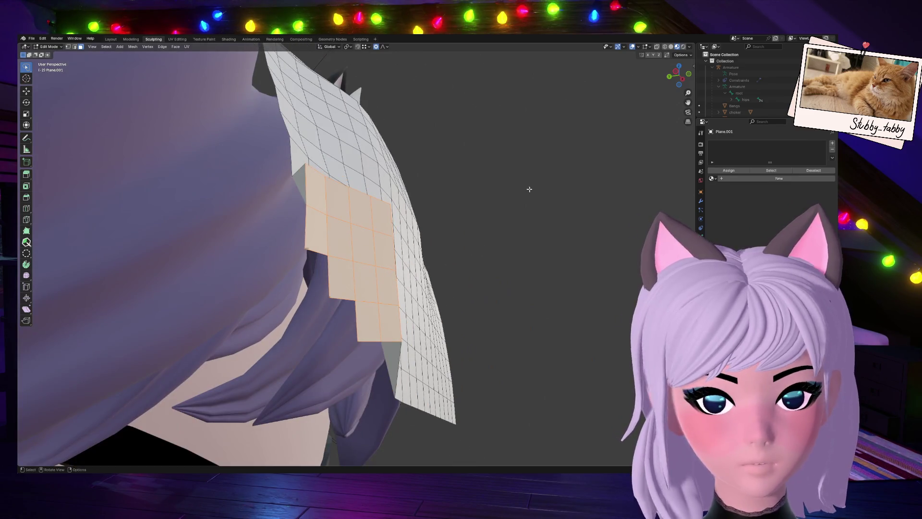
{"action": "mouse_move", "coordinate": [676, 75]}
{"action": "left_mouse_down"}
{"action": "mouse_move", "coordinate": [605, 120]}
{"action": "mouse_move", "coordinate": [509, 81]}
{"action": "mouse_move", "coordinate": [389, 134]}
{"action": "mouse_move", "coordinate": [533, 143]}
{"action": "left_mouse_up"}
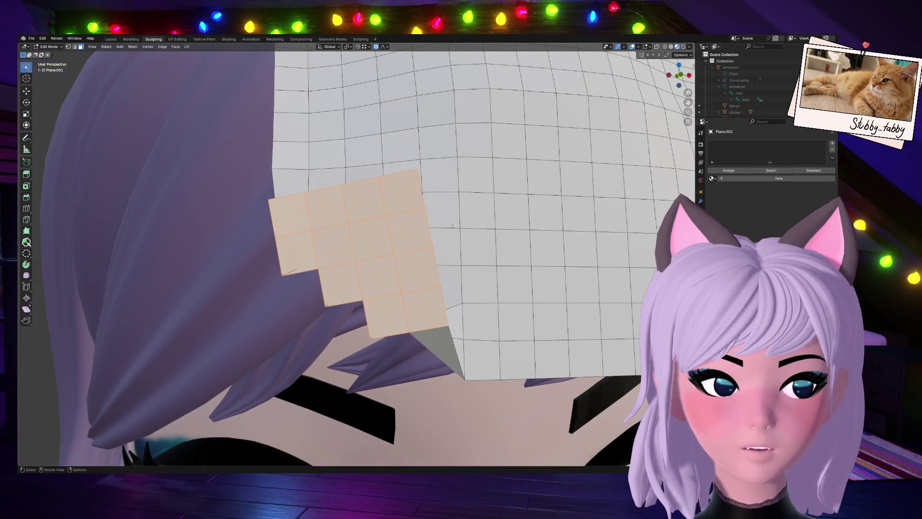
{"action": "scroll", "coordinate": [452, 225], "scroll_direction": "down", "scroll_amount": 3}
{"action": "mouse_move", "coordinate": [646, 144]}
{"action": "middle_mouse_down"}
{"action": "mouse_move", "coordinate": [553, 149]}
{"action": "mouse_move", "coordinate": [624, 144]}
{"action": "mouse_move", "coordinate": [557, 149]}
{"action": "mouse_move", "coordinate": [586, 144]}
{"action": "mouse_move", "coordinate": [553, 125]}
{"action": "middle_mouse_up"}
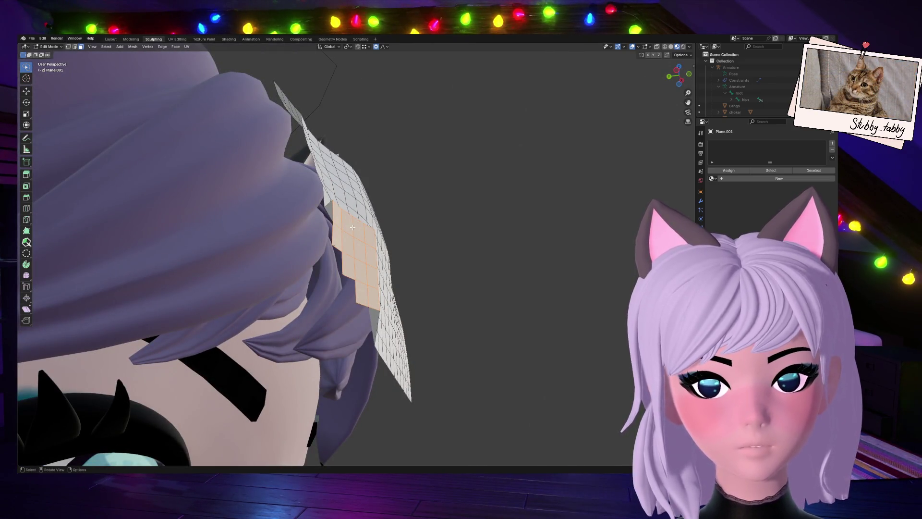
In Front view, deselect all, then move three fold vertices, including the tip, closer against the note.
{"action": "key", "text": "alt+a"}
{"action": "key", "text": "KP_1"}
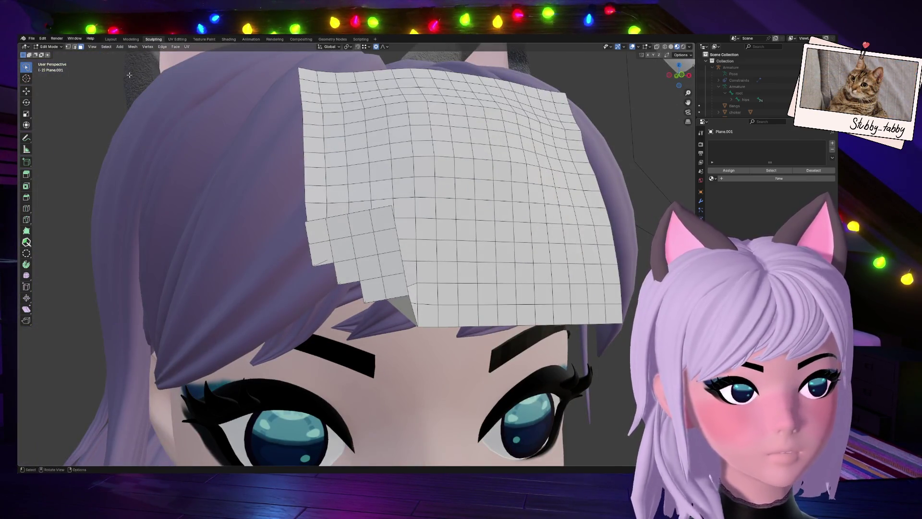
{"action": "left_click", "coordinate": [688, 75]}
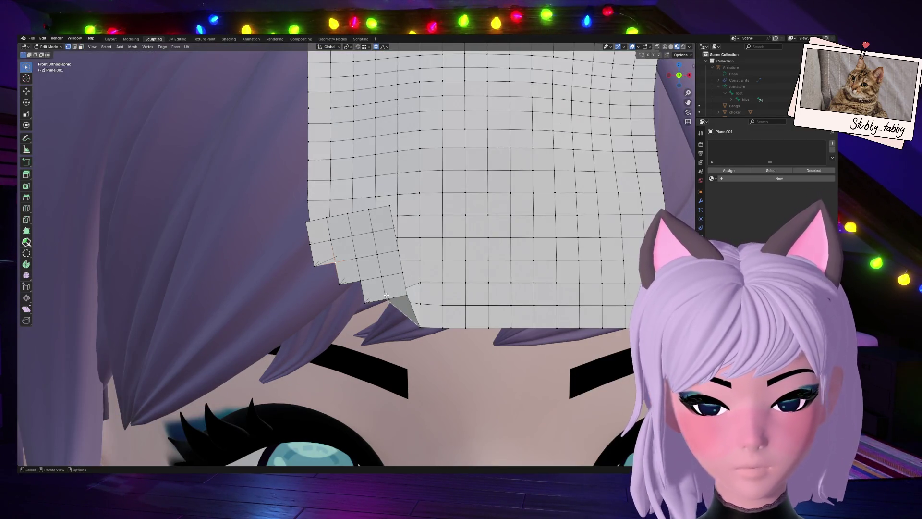
{"action": "key", "text": "g"}
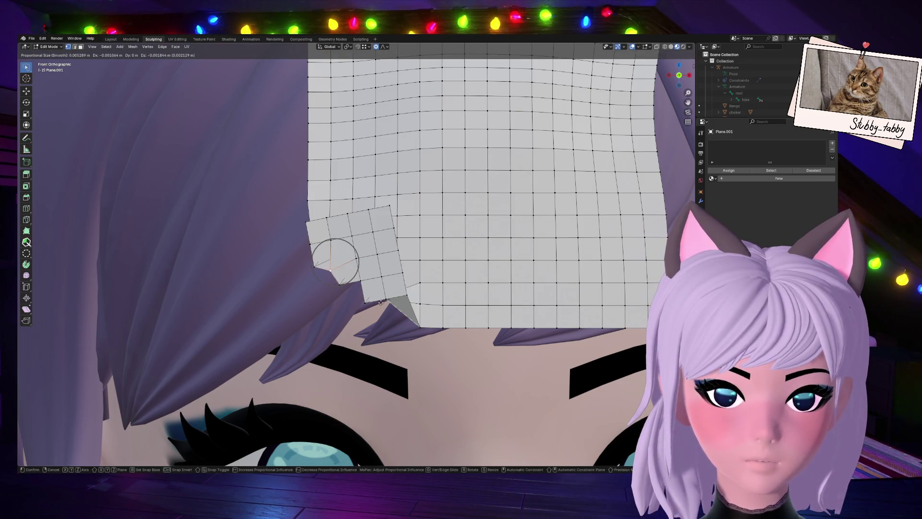
{"action": "left_click", "coordinate": [374, 303]}
{"action": "left_click", "coordinate": [360, 289]}
{"action": "key", "text": "g"}
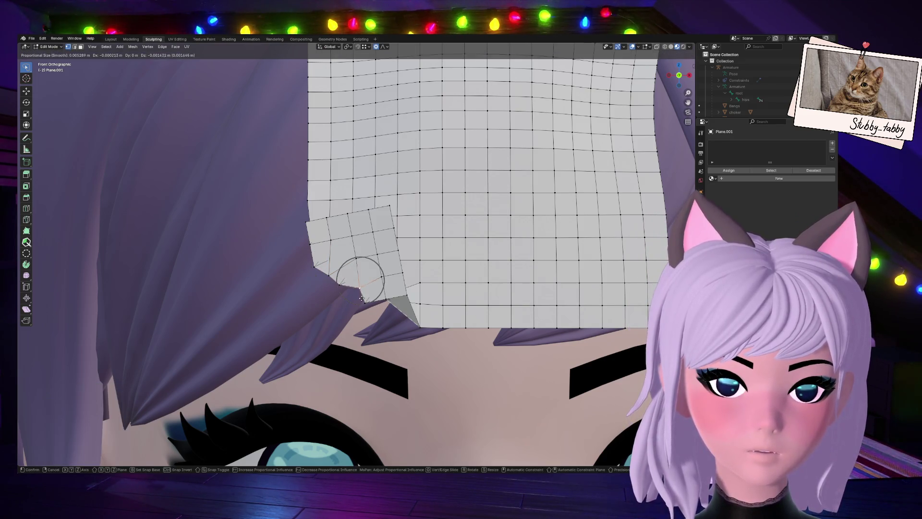
{"action": "left_click", "coordinate": [361, 301]}
{"action": "key", "text": "g"}
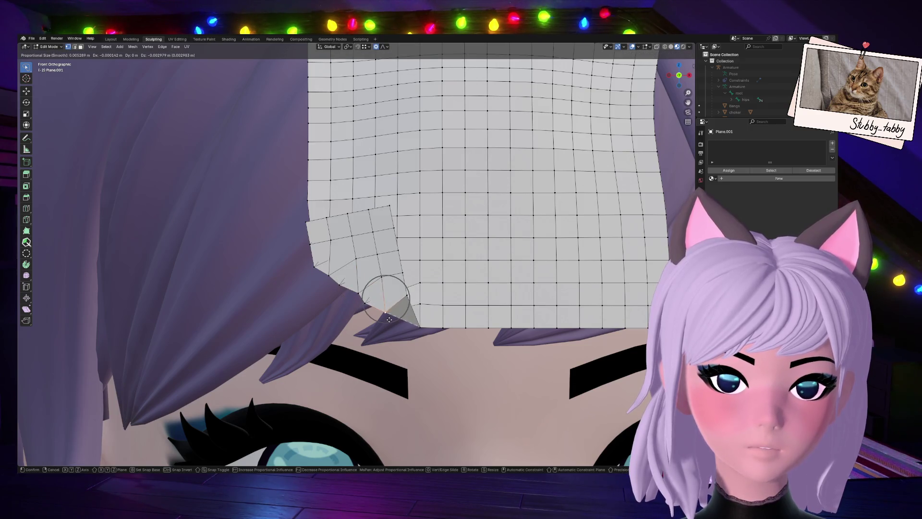
{"action": "left_click", "coordinate": [389, 317]}
Check the reshaped fold in Object Mode from several angles, ending in Front view.
{"action": "scroll", "coordinate": [389, 316], "scroll_direction": "down", "scroll_amount": 7}
{"action": "key", "text": "Tab"}
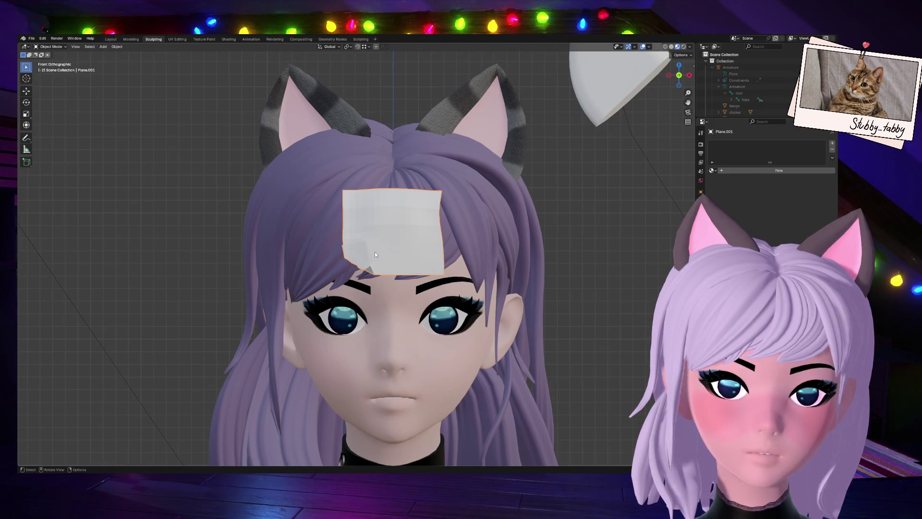
{"action": "key", "text": "Tab"}
{"action": "scroll", "coordinate": [377, 259], "scroll_direction": "up", "scroll_amount": 6}
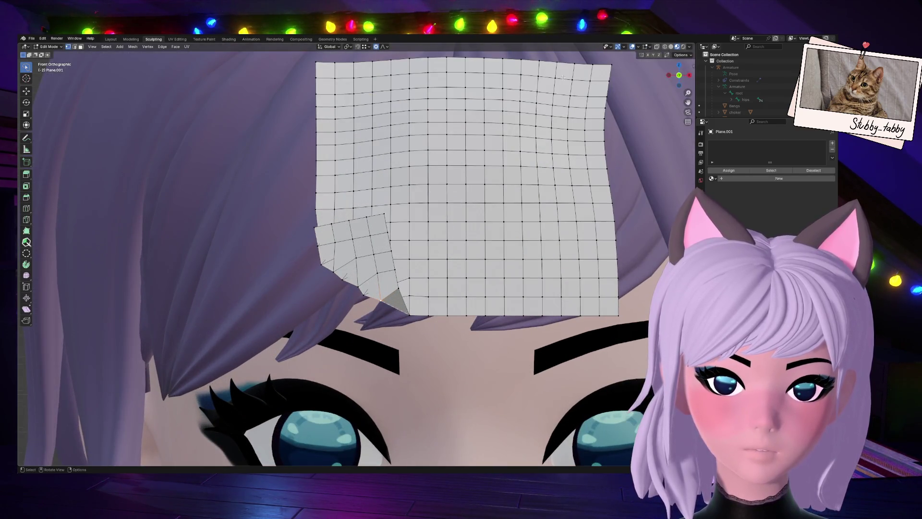
{"action": "middle_click_drag", "start_coordinate": [377, 259], "coordinate": [524, 219]}
{"action": "key", "text": "Tab"}
{"action": "scroll", "coordinate": [524, 220], "scroll_direction": "down", "scroll_amount": 5}
{"action": "left_click", "coordinate": [675, 84]}
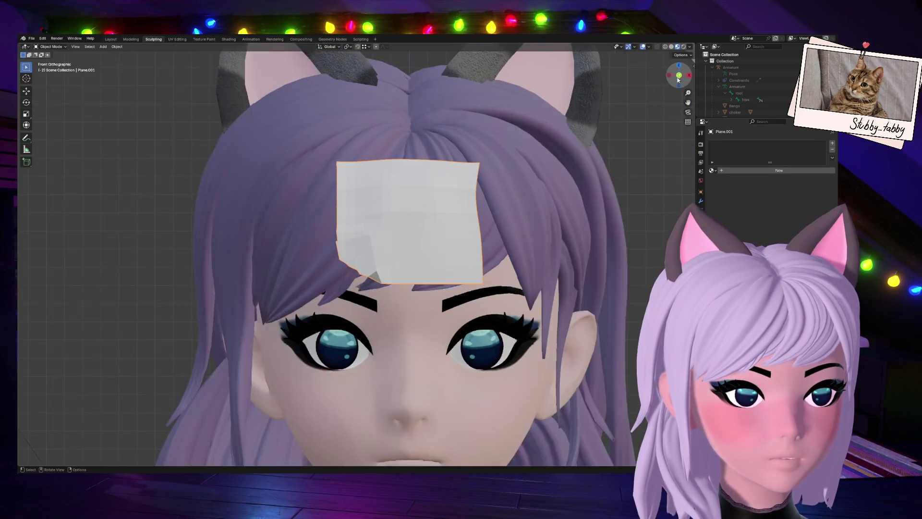
Apply Shade Smooth and then Shade Auto Smooth to the paper note.
{"action": "right_click", "coordinate": [401, 243]}
{"action": "left_click", "coordinate": [401, 241]}
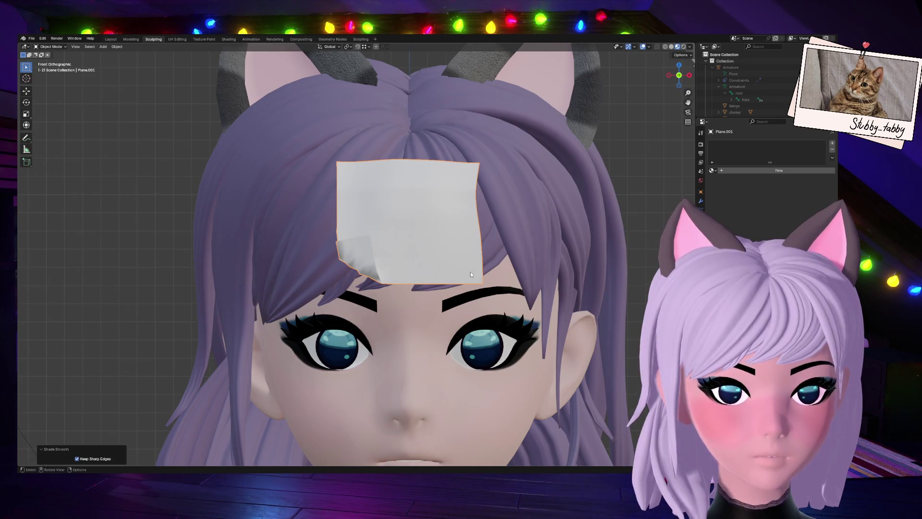
{"action": "right_click", "coordinate": [458, 215]}
{"action": "left_click", "coordinate": [451, 222]}
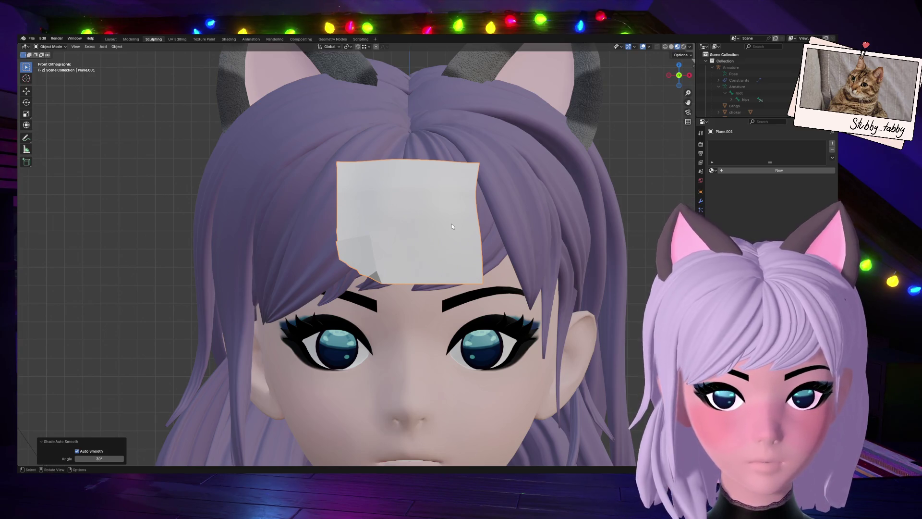
Back in Edit Mode, zoom in on the folded corner and nudge one of its vertices.
{"action": "key", "text": "Tab"}
{"action": "scroll", "coordinate": [335, 296], "scroll_direction": "up", "scroll_amount": 6}
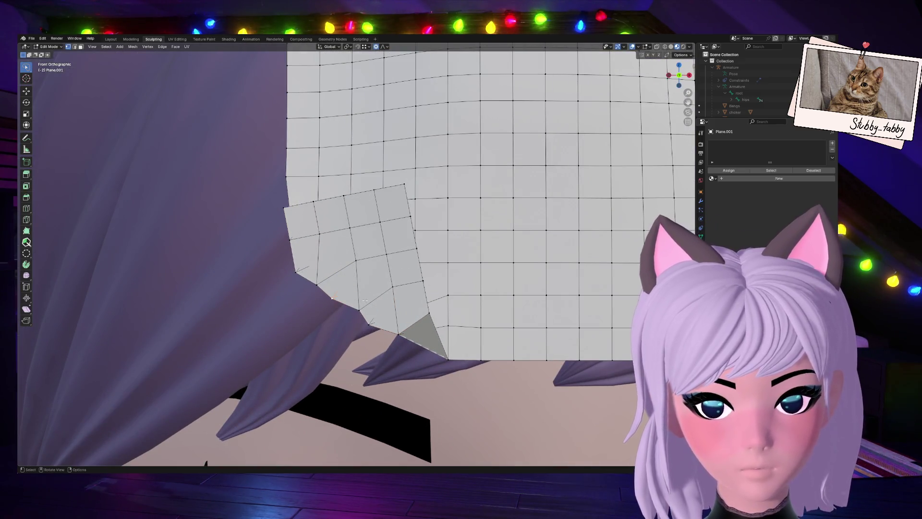
{"action": "key", "text": "g"}
{"action": "scroll", "coordinate": [376, 285], "scroll_direction": "up", "scroll_amount": 15}
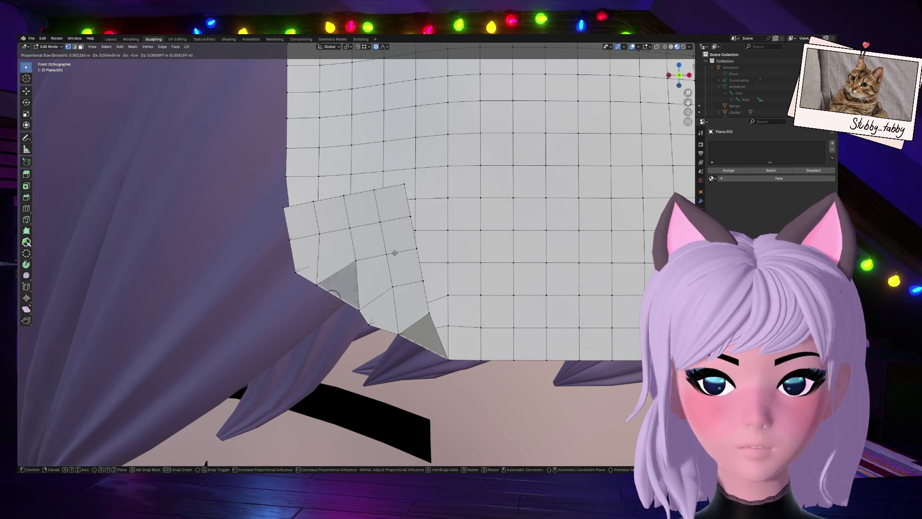